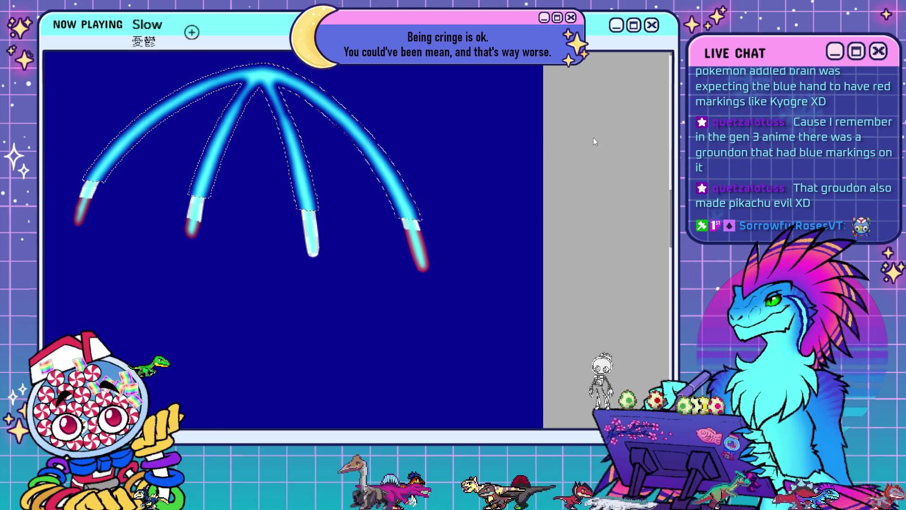
# - Deselect, undo back to cyan seam arcs without the navy outline, and zoom out
pyautogui.press('Return')
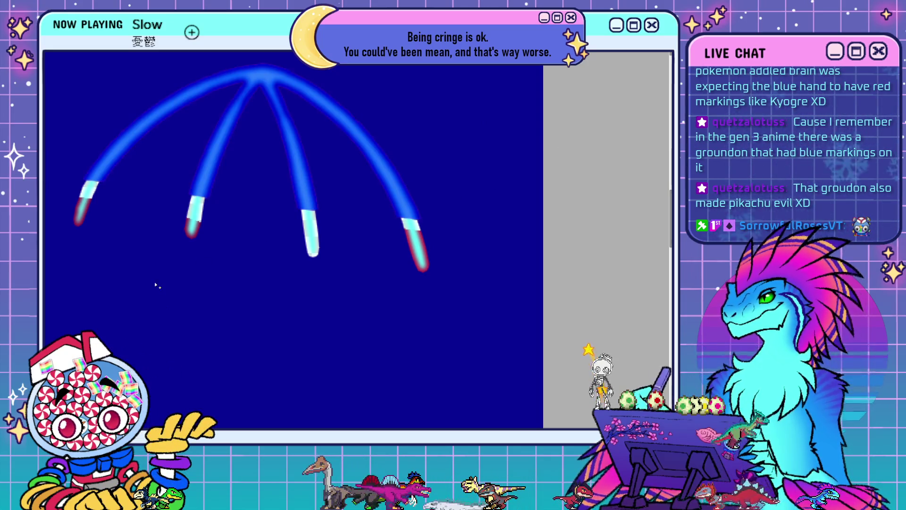
pyautogui.hotkey('ctrl', 'z')
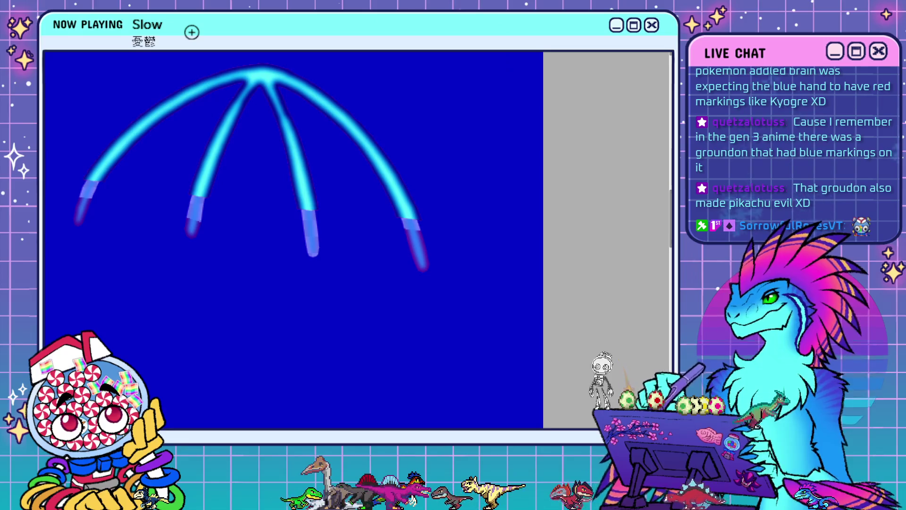
pyautogui.hotkey('ctrl', 'z')
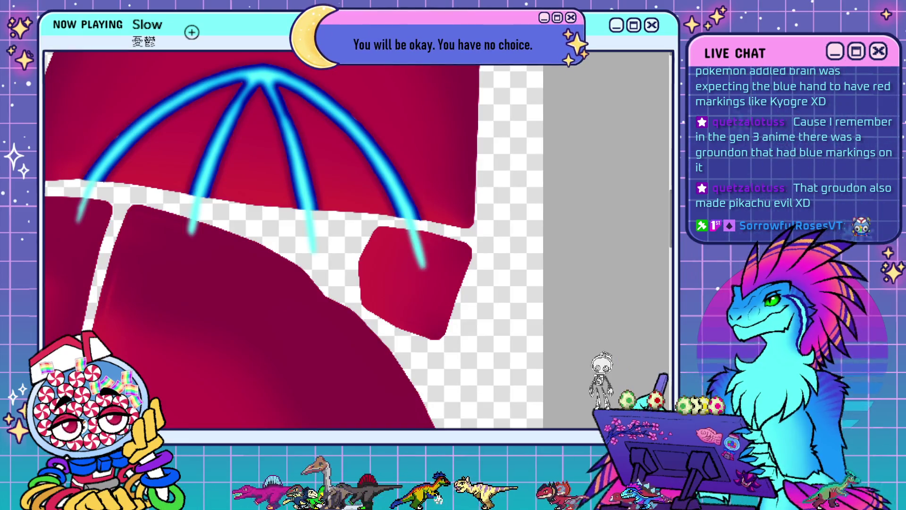
pyautogui.hotkey('ctrl', 'z')
pyautogui.hotkey('ctrl', 'y')
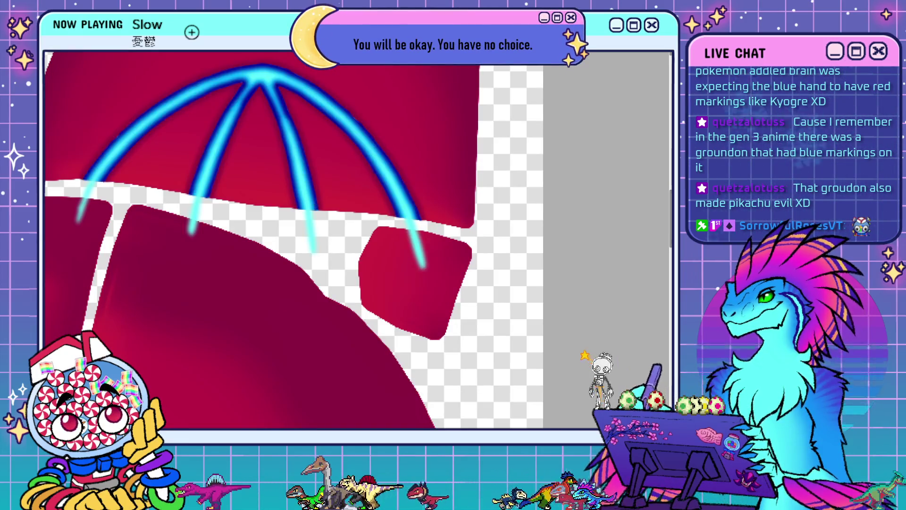
pyautogui.hotkey('ctrl', 'z')
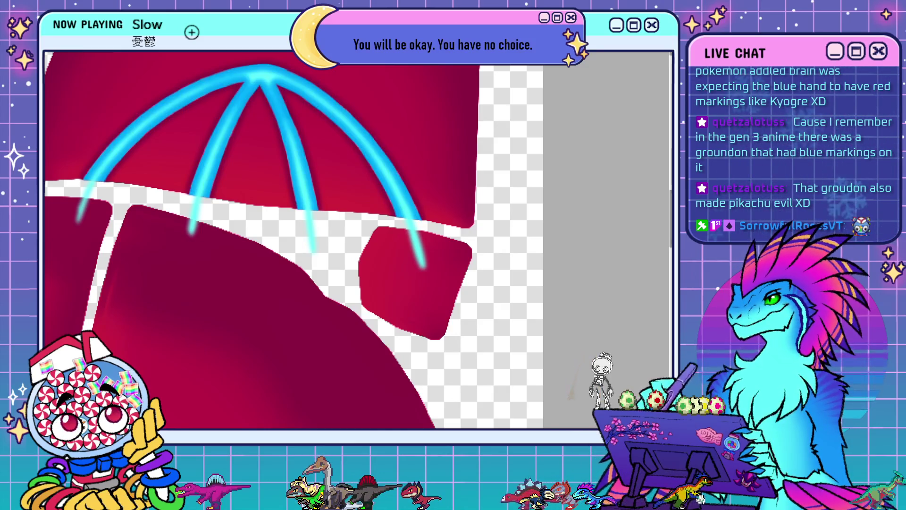
pyautogui.scroll(-5, 236, 181)
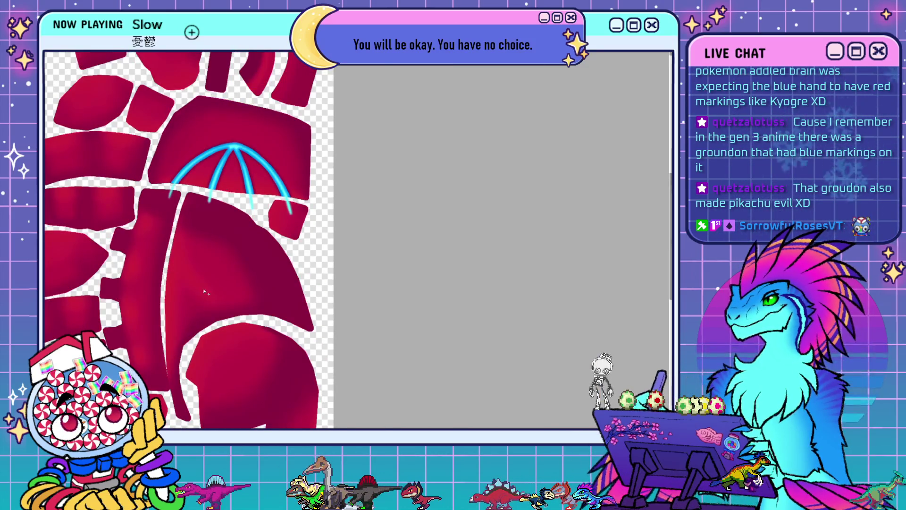
pyautogui.scroll(3, 196, 367)
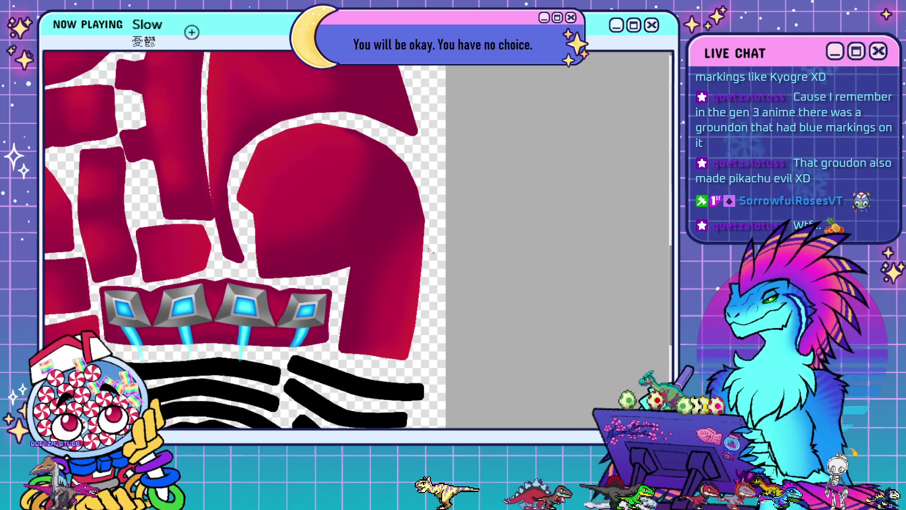
pyautogui.scroll(-3, 231, 253)
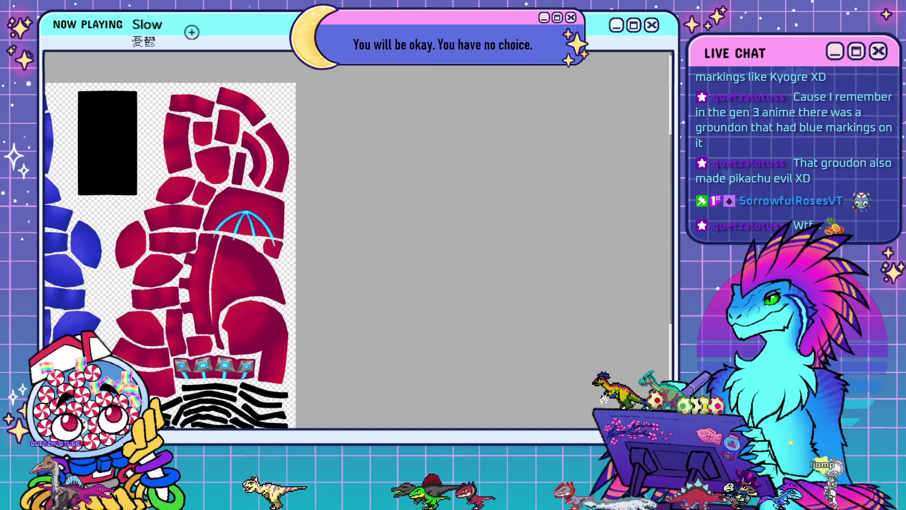
pyautogui.hotkey('alt', 'BackSpace')
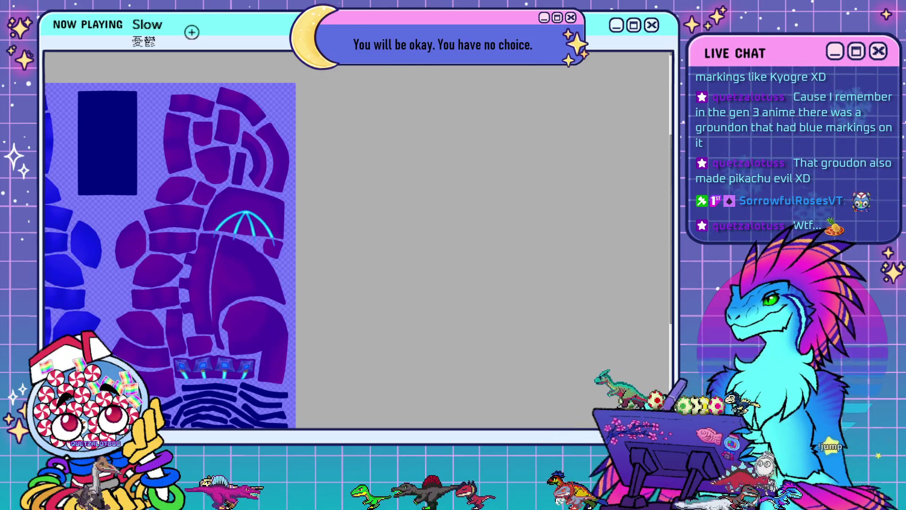
pyautogui.hotkey('ctrl', 'z')
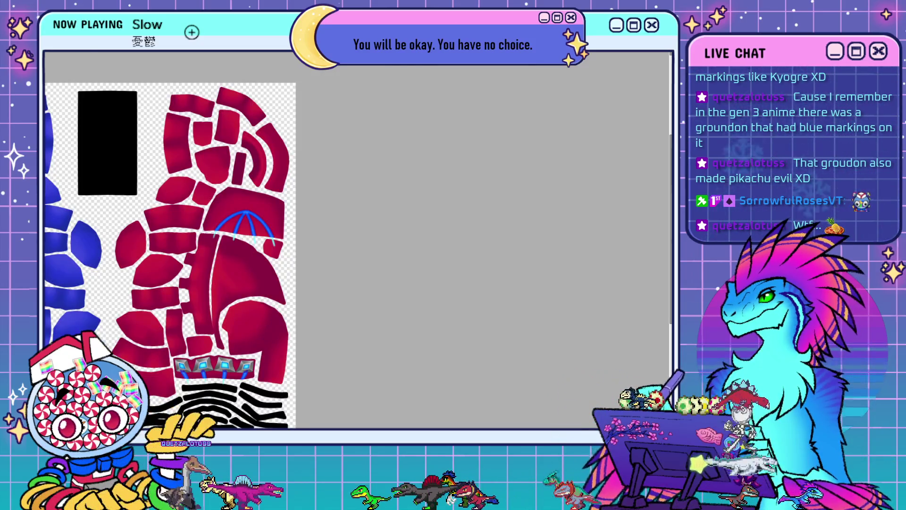
pyautogui.hotkey('ctrl', 'shift', 'z')
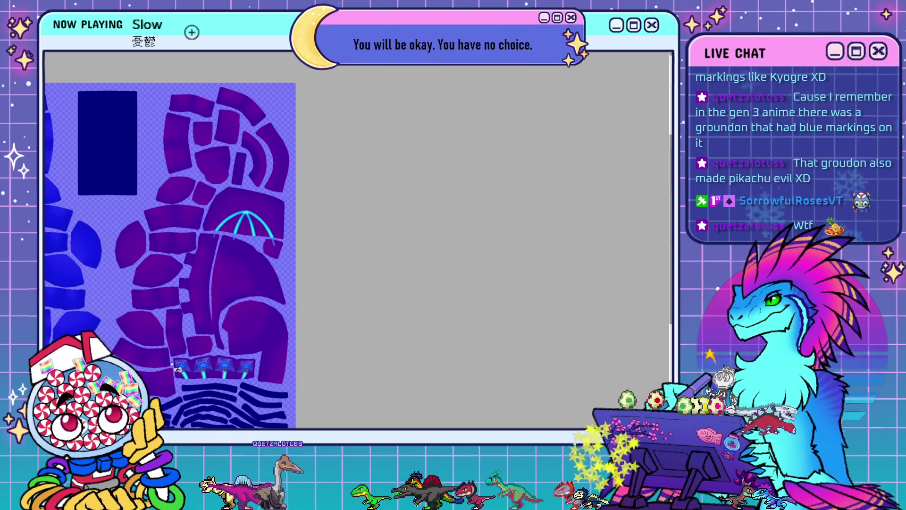
pyautogui.hotkey('ctrl', 'z')
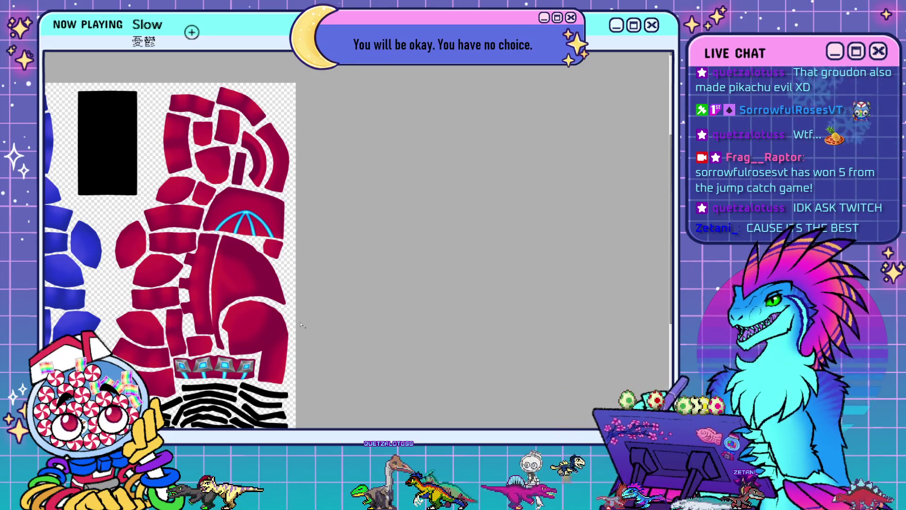
pyautogui.scroll(-3, 222, 184)
pyautogui.scroll(5, 212, 293)
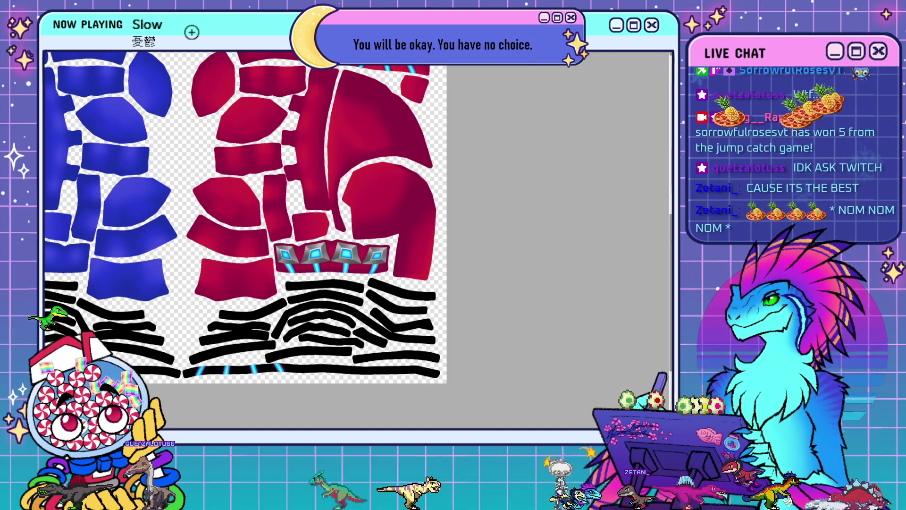
pyautogui.click(351, 140)
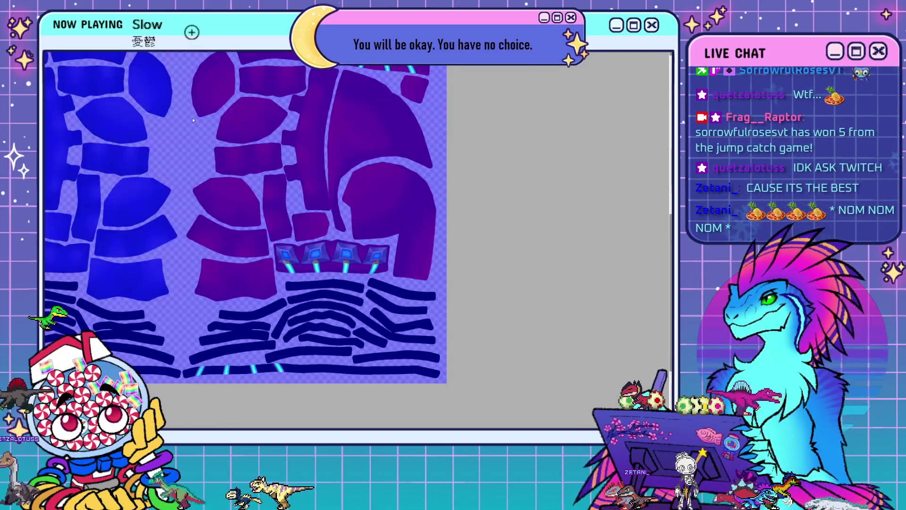
pyautogui.hotkey('ctrl', 'z')
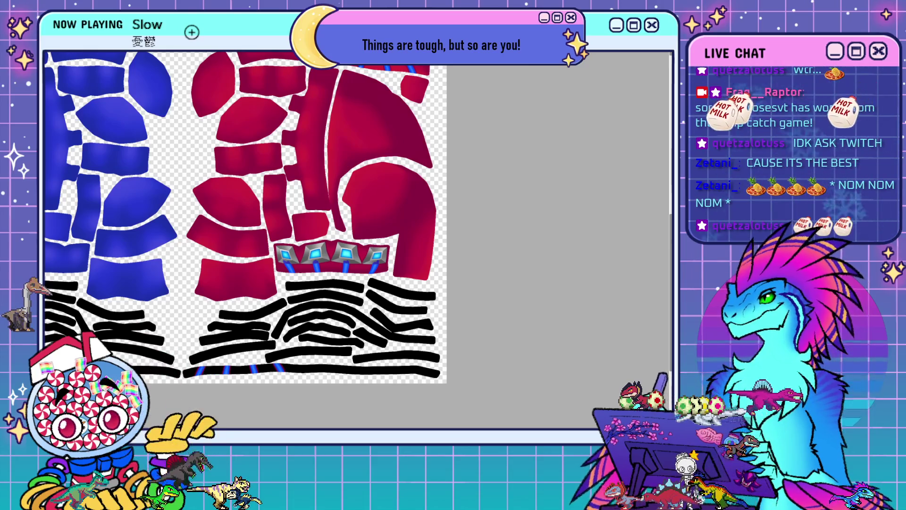
pyautogui.scroll(3, 345, 264)
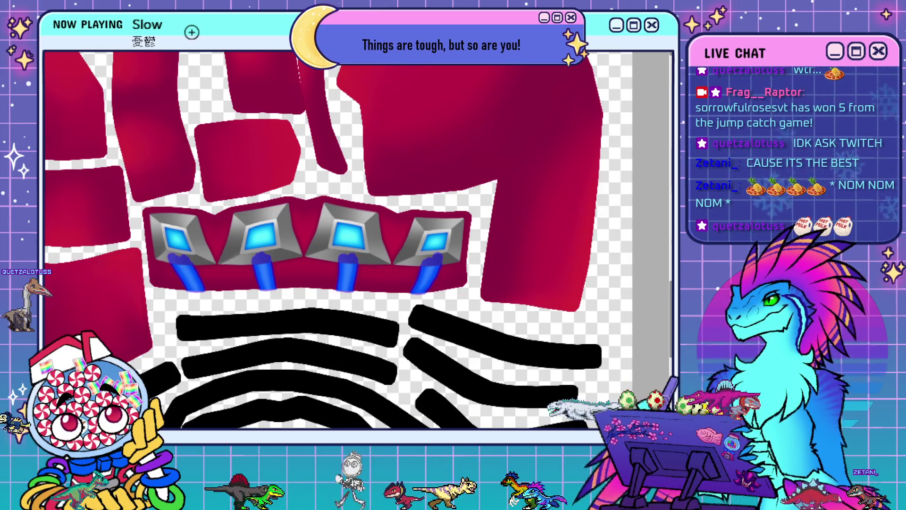
# - Recolour the four strips under the gem badges from dark blue to bright cyan
pyautogui.click(201, 291)
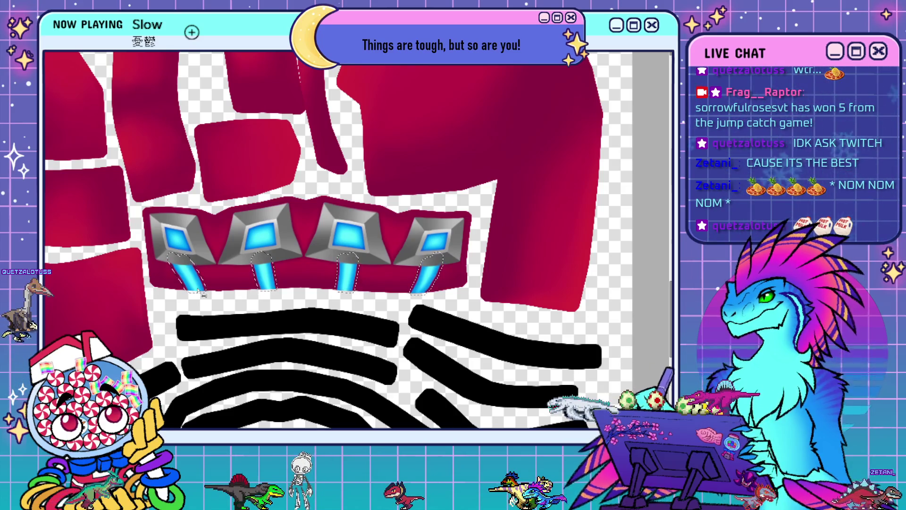
pyautogui.hotkey('ctrl', '-')
pyautogui.hotkey('ctrl', '-')
pyautogui.hotkey('ctrl', 'd')
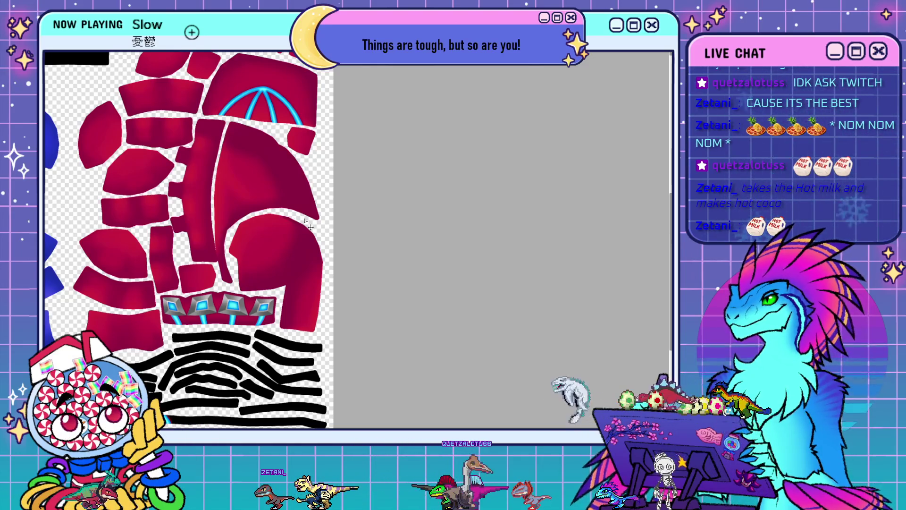
pyautogui.hotkey('ctrl', '-')
pyautogui.hotkey('ctrl', '-')
pyautogui.scroll(5, 271, 326)
pyautogui.scroll(-5, 227, 321)
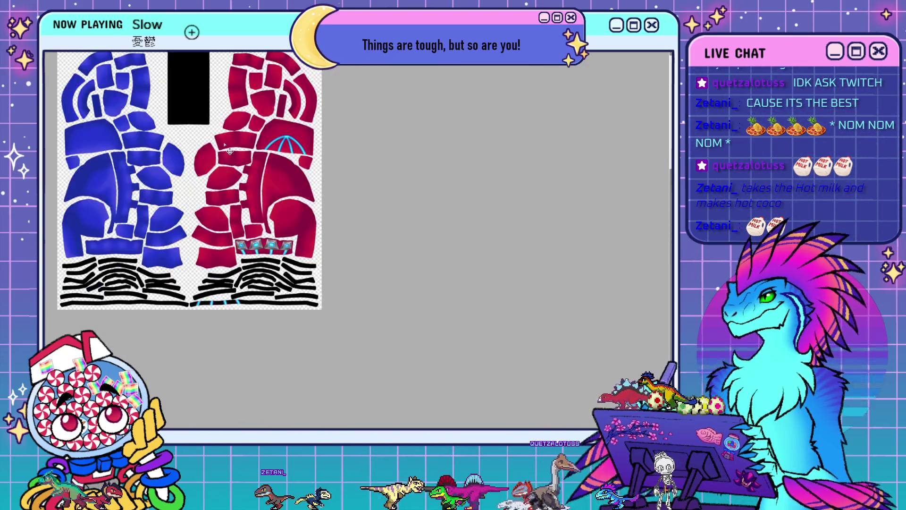
pyautogui.scroll(4, 206, 84)
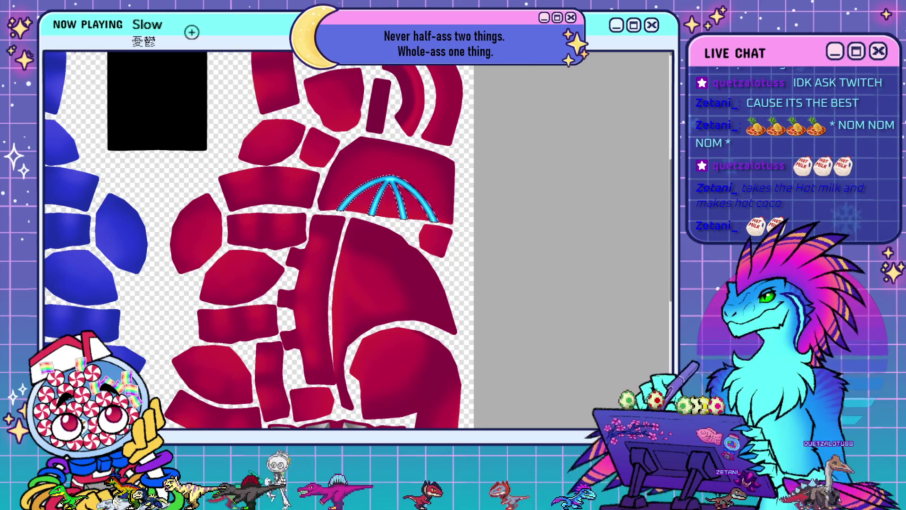
pyautogui.scroll(-5, 274, 216)
pyautogui.scroll(5, 322, 335)
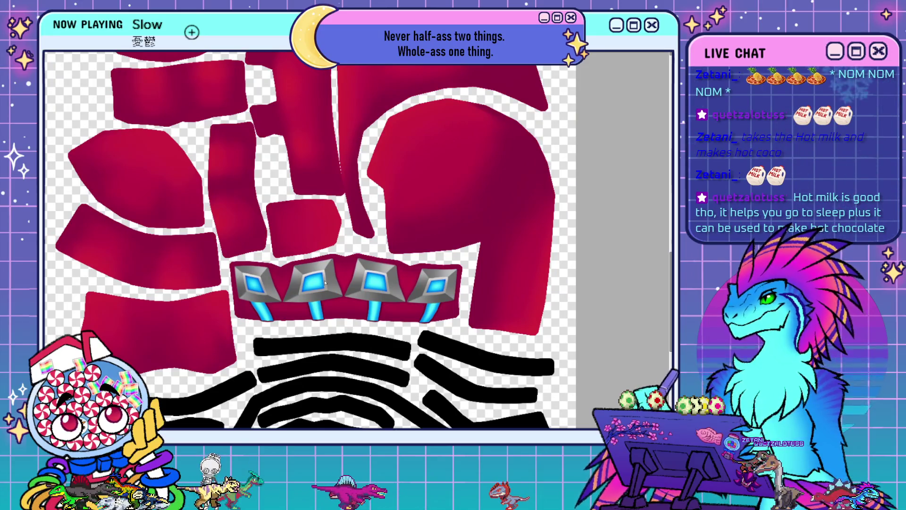
pyautogui.scroll(-5, 336, 254)
pyautogui.scroll(5, 280, 374)
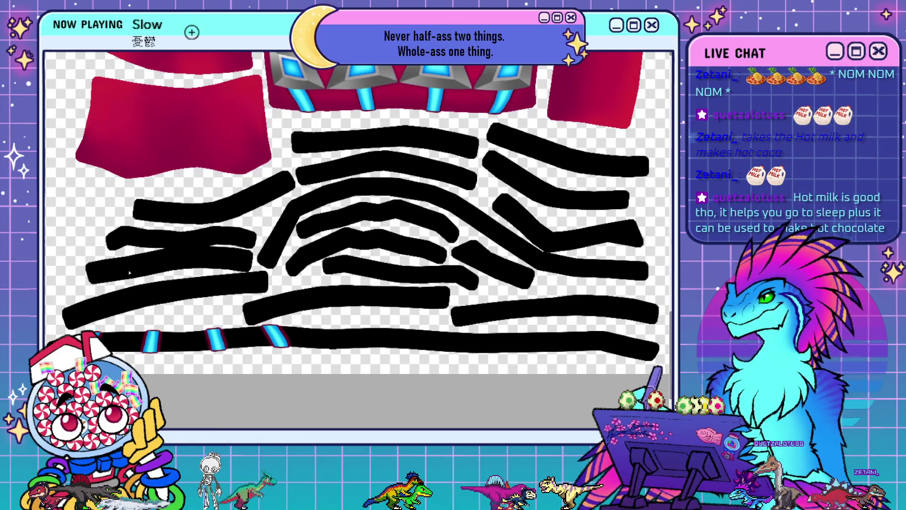
pyautogui.scroll(4, 355, 155)
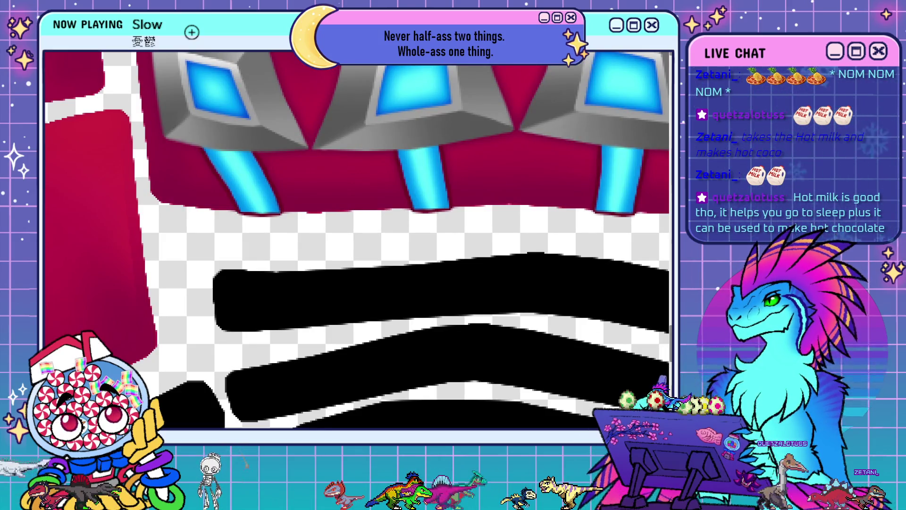
pyautogui.scroll(-4, 252, 397)
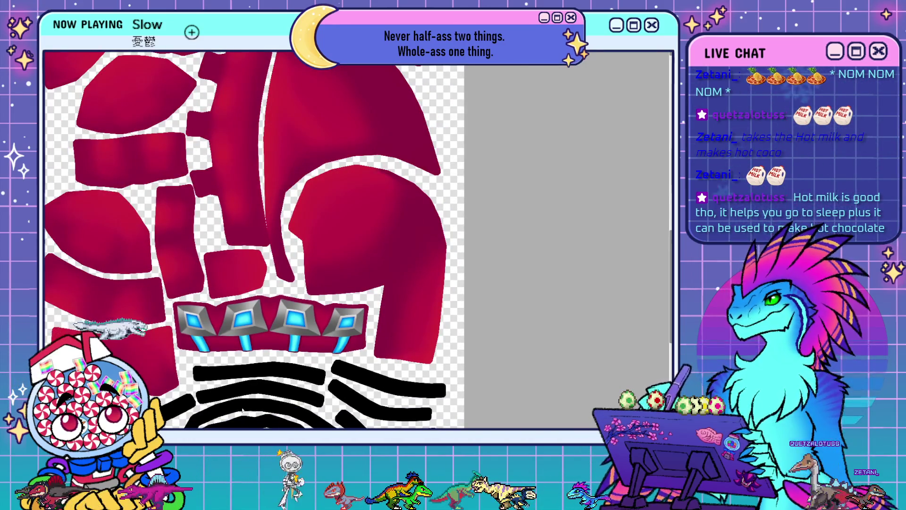
pyautogui.scroll(-3, 242, 411)
pyautogui.scroll(4, 297, 228)
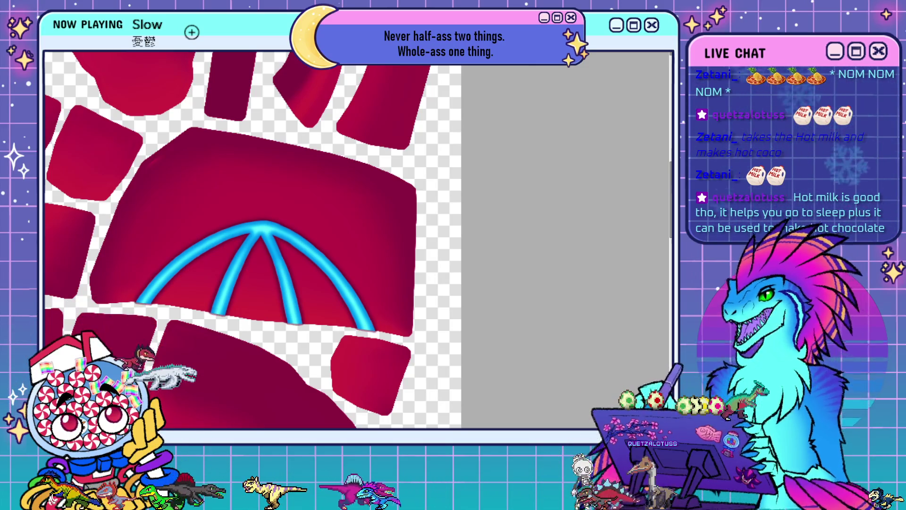
# - Flag the empty transparent areas with a purple overlay, clear it, and review the whole sheet
pyautogui.click(156, 136)
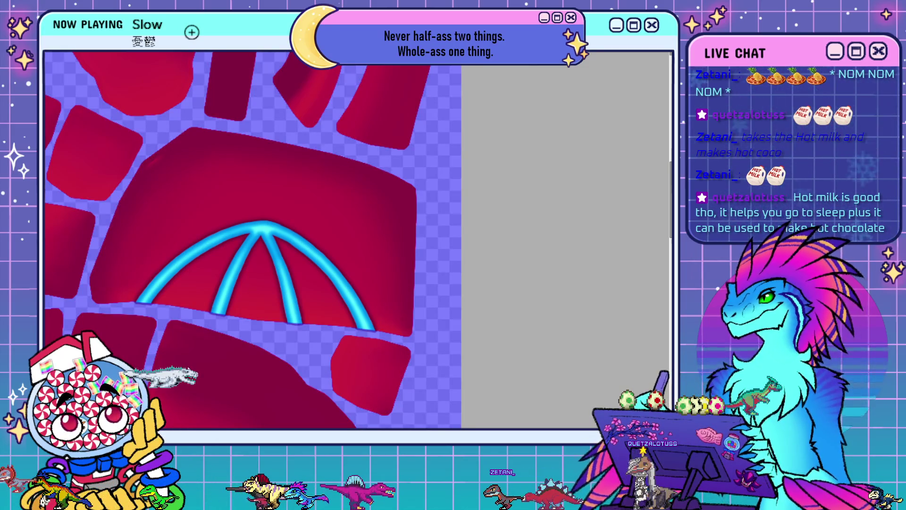
pyautogui.hotkey('ctrl', 'd')
pyautogui.scroll(-5, 363, 203)
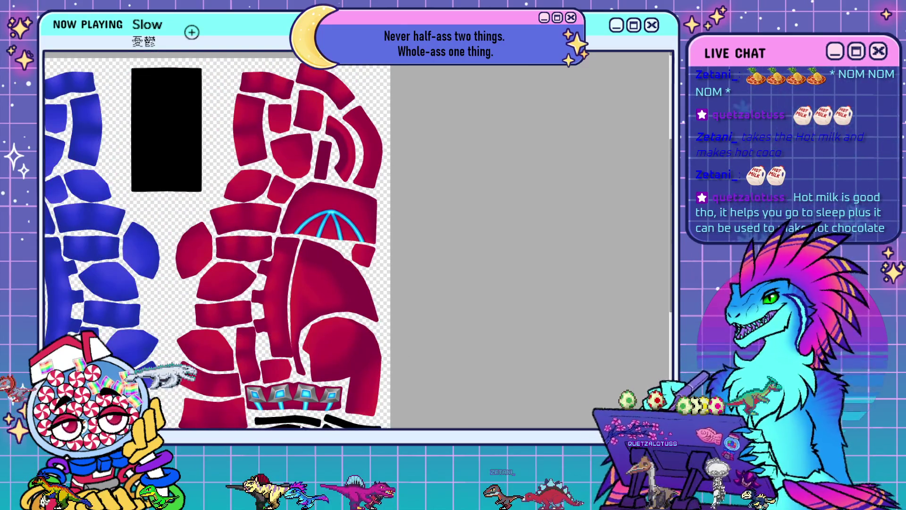
pyautogui.scroll(-3, 442, 339)
pyautogui.scroll(5, 315, 379)
pyautogui.scroll(-1, 316, 379)
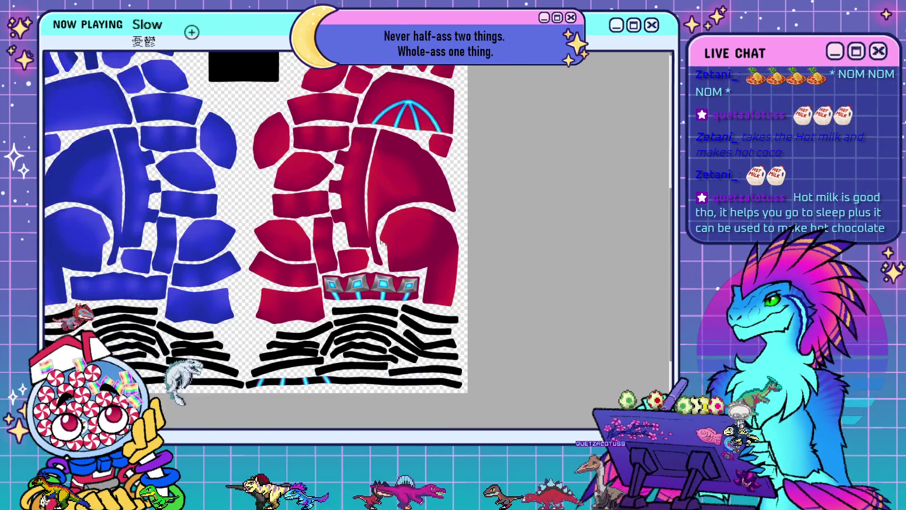
pyautogui.scroll(1, 315, 379)
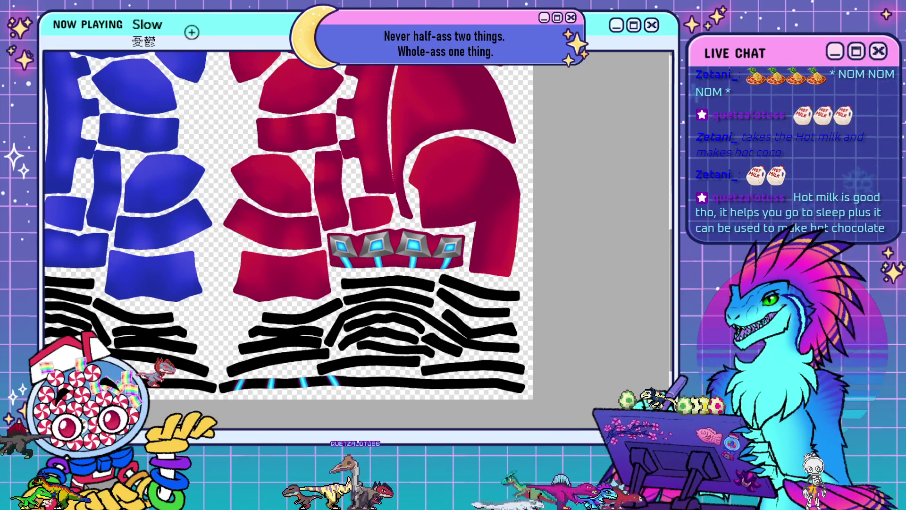
pyautogui.scroll(2, 298, 283)
pyautogui.scroll(-3, 297, 283)
pyautogui.scroll(5, 297, 307)
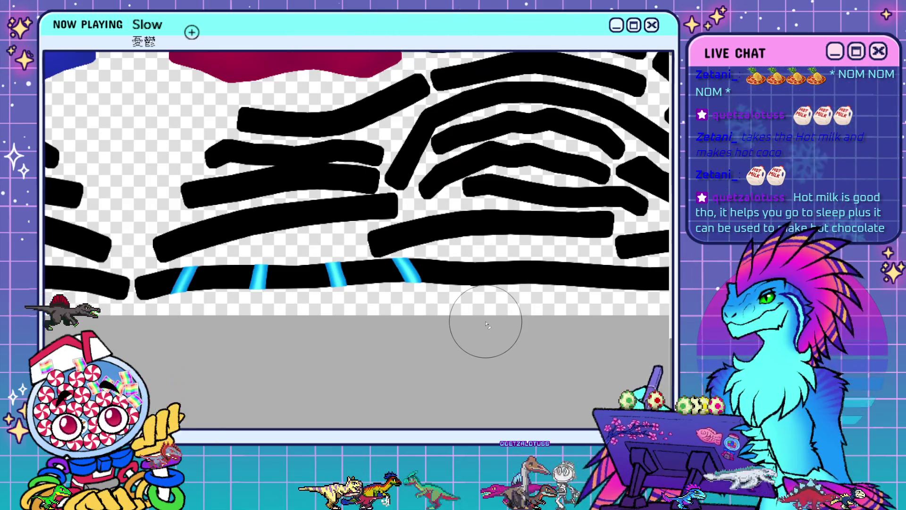
pyautogui.scroll(-5, 485, 321)
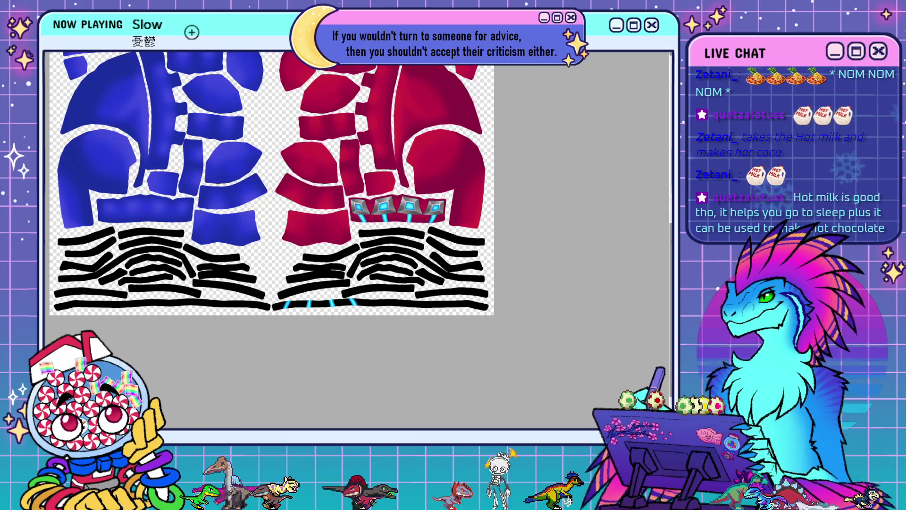
pyautogui.hotkey('alt', 'Tab')
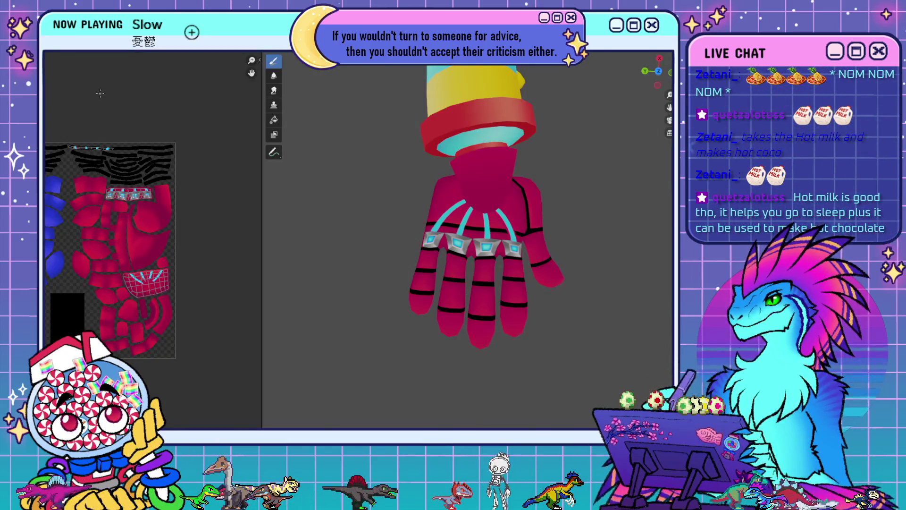
# - Reload the edited texture onto the glove and inspect the back and palm
pyautogui.click(88, 46)
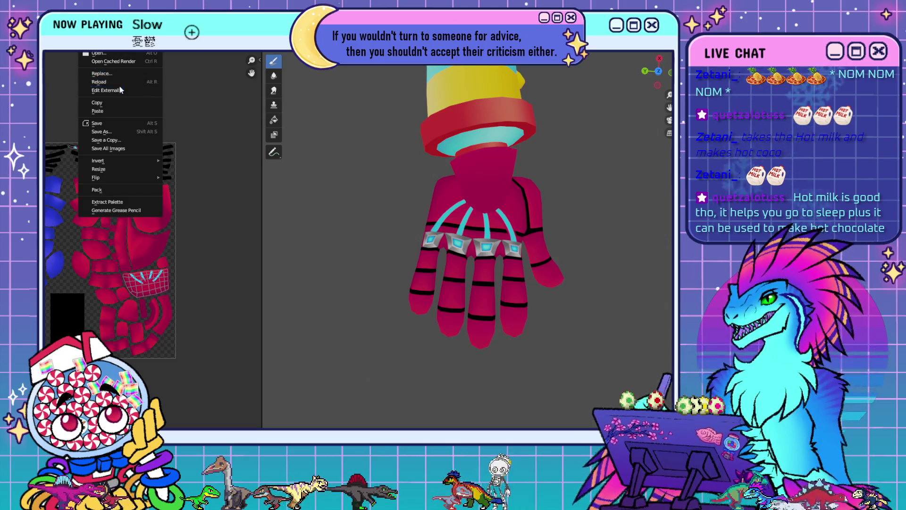
pyautogui.click(138, 82)
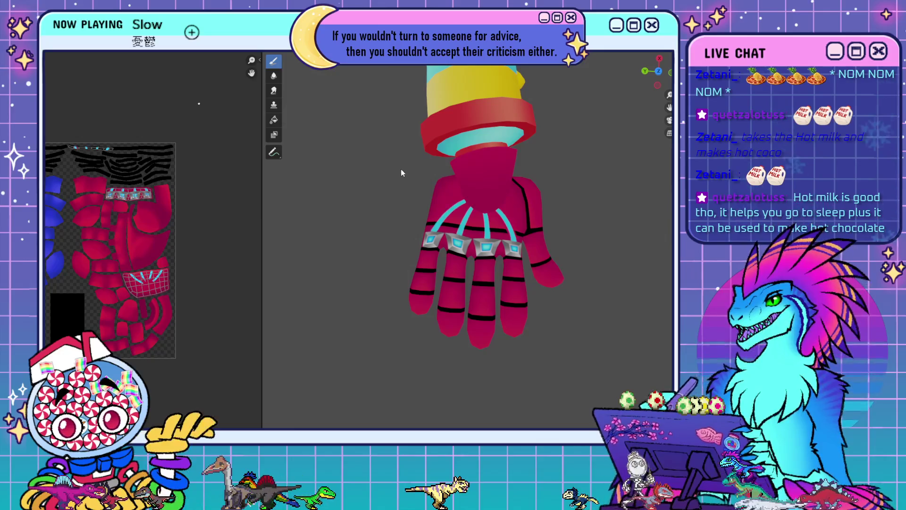
pyautogui.moveTo(603, 316)
pyautogui.mouseDown(button='middle')
pyautogui.moveTo(581, 264)
pyautogui.moveTo(501, 198)
pyautogui.moveTo(479, 289)
pyautogui.mouseUp(button='middle')
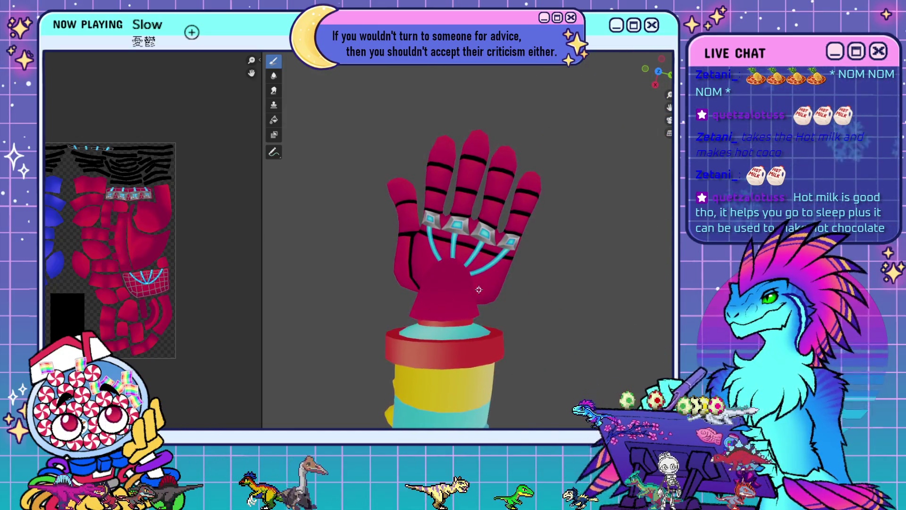
pyautogui.scroll(5, 478, 289)
pyautogui.moveTo(551, 304)
pyautogui.mouseDown(button='middle')
pyautogui.moveTo(448, 276)
pyautogui.moveTo(439, 259)
pyautogui.moveTo(531, 258)
pyautogui.moveTo(512, 202)
pyautogui.moveTo(493, 227)
pyautogui.mouseUp(button='middle')
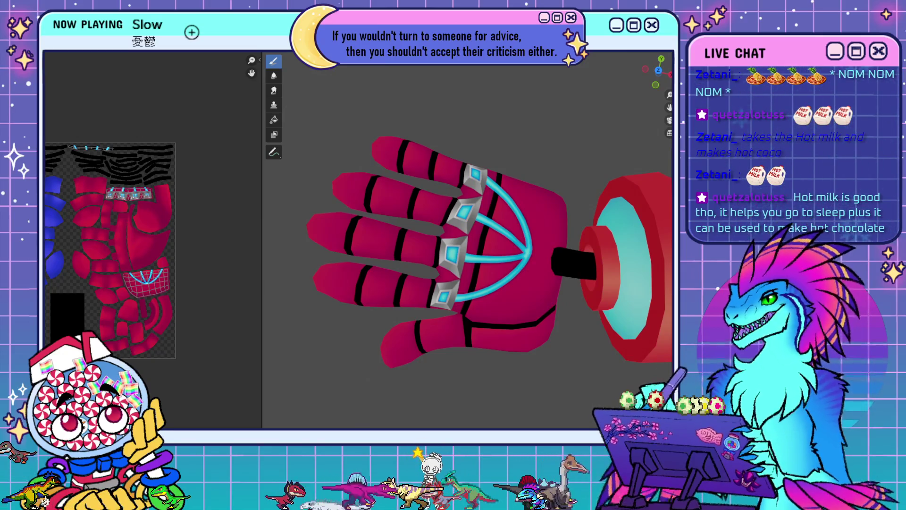
pyautogui.moveTo(569, 321)
pyautogui.mouseDown(button='middle')
pyautogui.moveTo(615, 310)
pyautogui.moveTo(553, 244)
pyautogui.moveTo(463, 257)
pyautogui.mouseUp(button='middle')
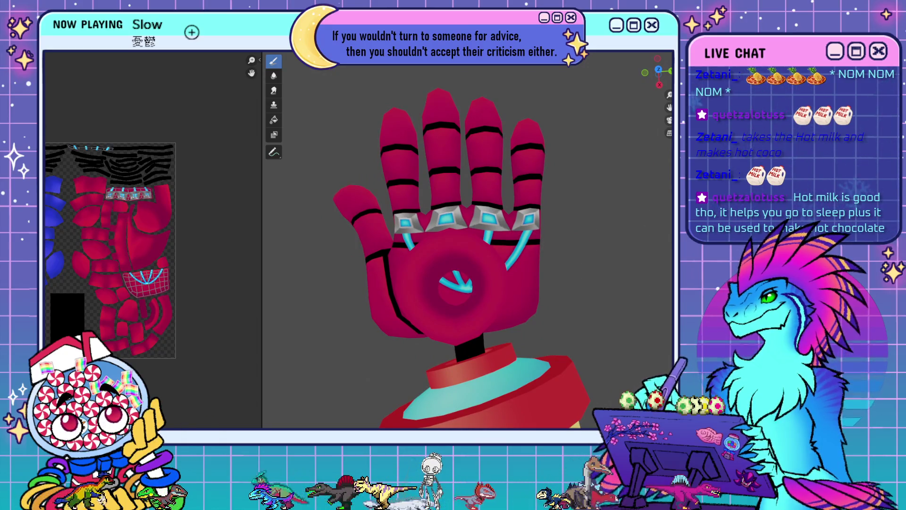
# - Turn the glove upright facing the palm and paint over the wrist opening in magenta
pyautogui.moveTo(417, 309); pyautogui.dragTo(493, 305, button='middle')
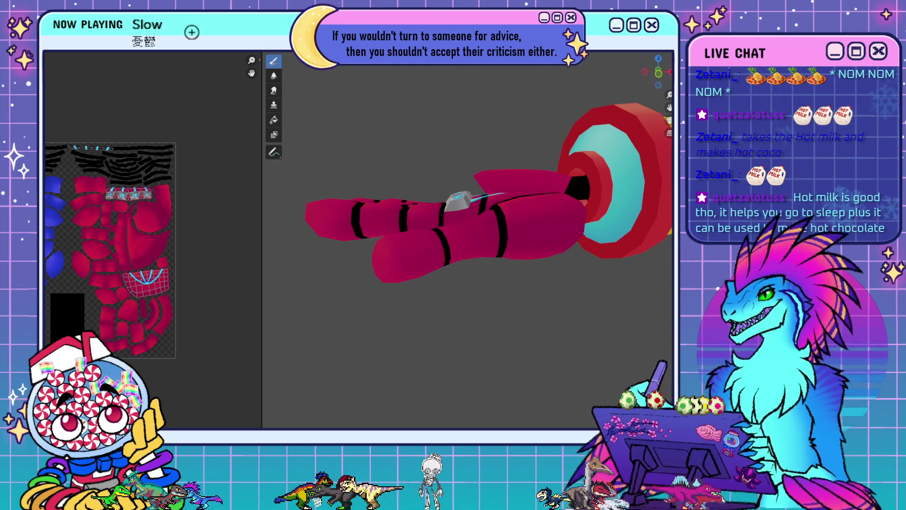
pyautogui.moveTo(494, 238)
pyautogui.mouseDown(button='middle')
pyautogui.moveTo(494, 220)
pyautogui.moveTo(517, 230)
pyautogui.moveTo(486, 257)
pyautogui.moveTo(501, 264)
pyautogui.mouseUp(button='middle')
pyautogui.scroll(5, 494, 219)
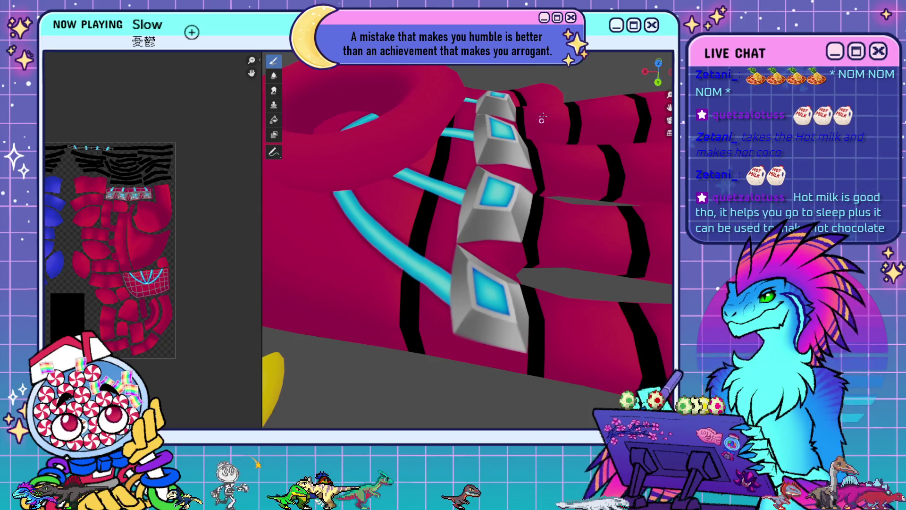
pyautogui.scroll(-6, 529, 227)
pyautogui.moveTo(524, 234)
pyautogui.mouseDown(button='middle')
pyautogui.moveTo(444, 292)
pyautogui.moveTo(424, 236)
pyautogui.mouseUp(button='middle')
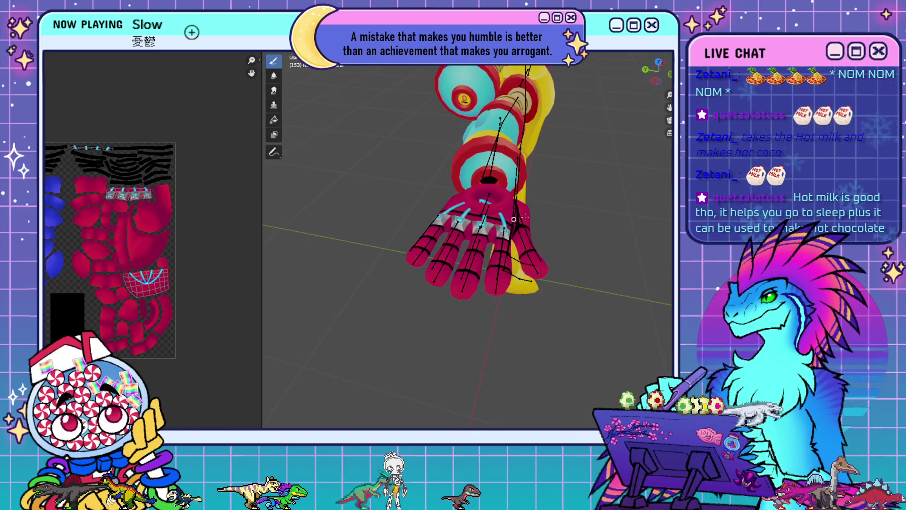
pyautogui.moveTo(548, 213); pyautogui.dragTo(543, 241, button='middle')
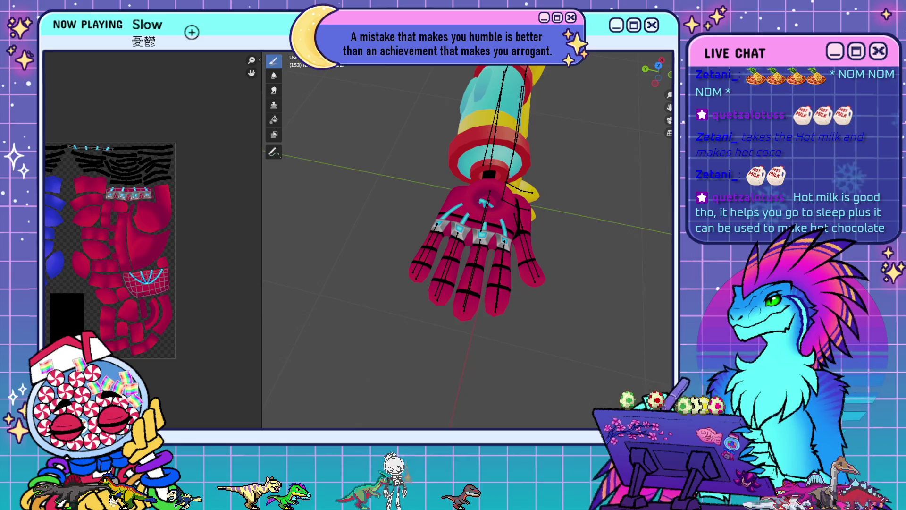
pyautogui.moveTo(489, 172); pyautogui.dragTo(486, 201)
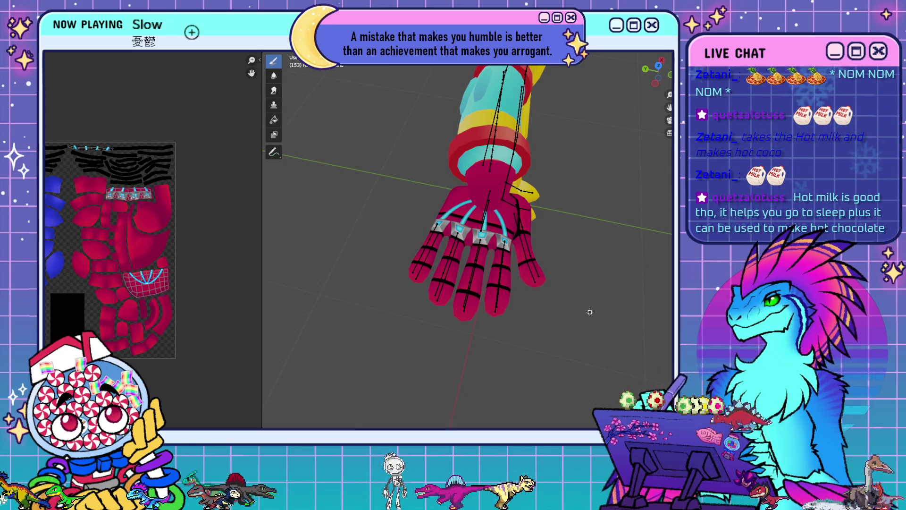
# - Put the glove mesh in Edit Mode and select a face near the palm
pyautogui.moveTo(589, 311); pyautogui.dragTo(504, 284, button='middle')
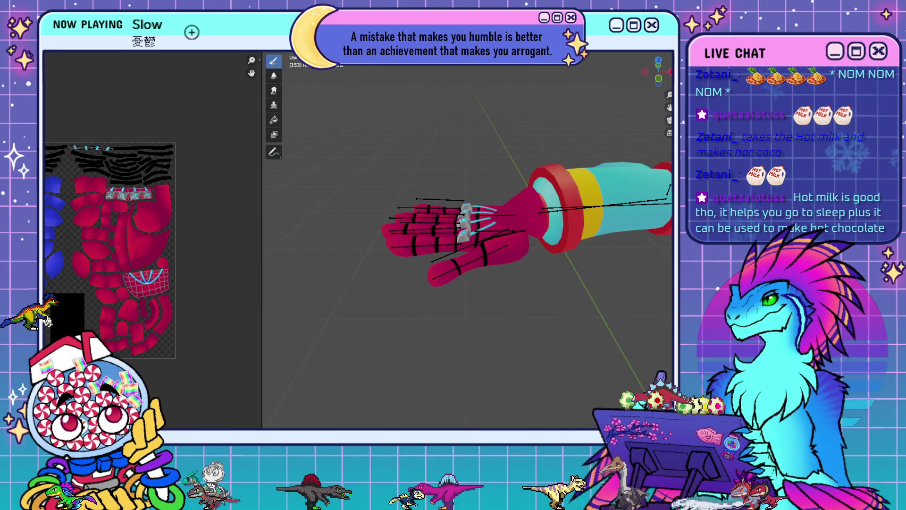
pyautogui.click(52, 47)
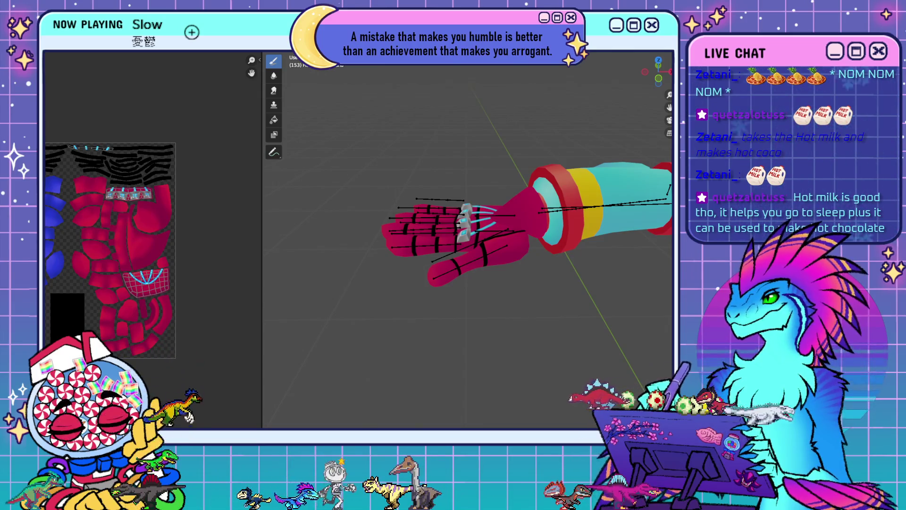
pyautogui.moveTo(542, 321)
pyautogui.mouseDown(button='middle')
pyautogui.moveTo(528, 326)
pyautogui.moveTo(526, 261)
pyautogui.mouseUp(button='middle')
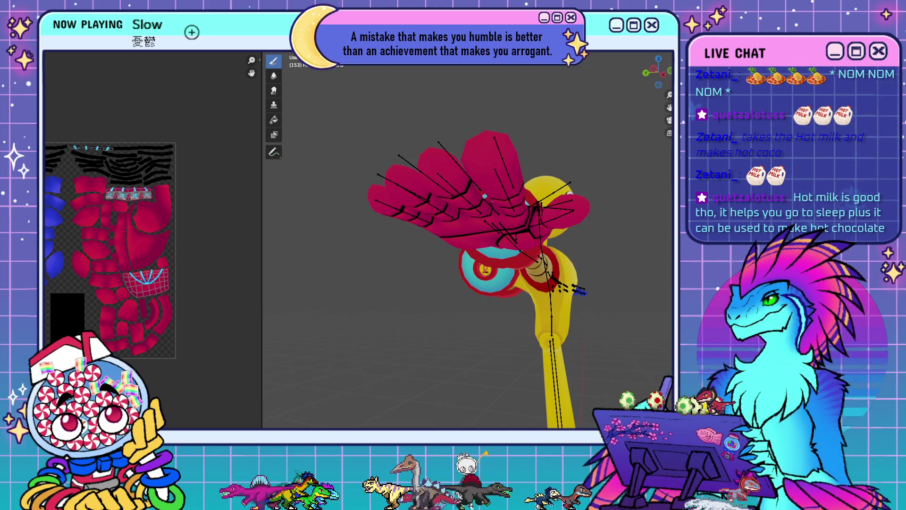
pyautogui.press('Tab')
pyautogui.keyDown('shift'); pyautogui.click(486, 147); pyautogui.keyUp('shift')
pyautogui.moveTo(477, 160)
pyautogui.mouseDown(button='middle')
pyautogui.moveTo(539, 133)
pyautogui.moveTo(578, 197)
pyautogui.moveTo(548, 241)
pyautogui.mouseUp(button='middle')
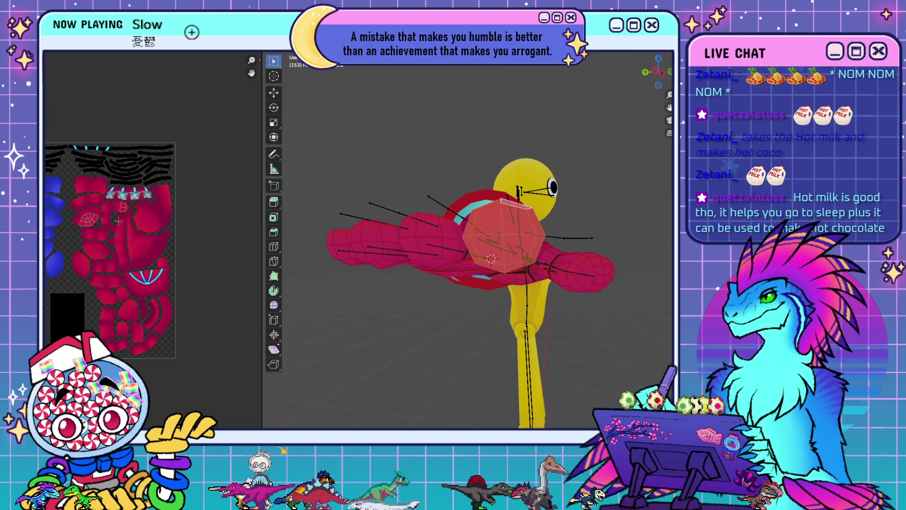
# - Select three faces at the top fingertip to locate their islands on the red UV layout
pyautogui.moveTo(118, 220)
pyautogui.mouseDown(button='middle')
pyautogui.moveTo(222, 223)
pyautogui.moveTo(138, 225)
pyautogui.mouseUp(button='middle')
pyautogui.scroll(5, 139, 226)
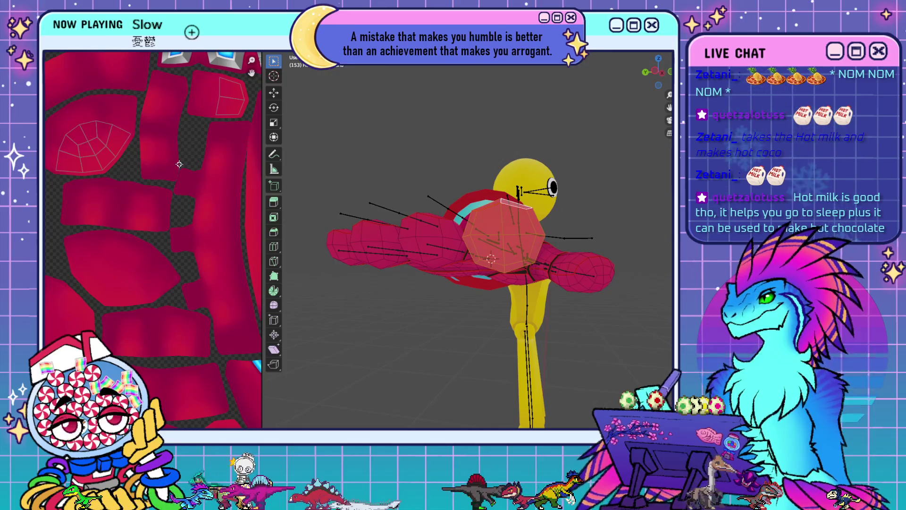
pyautogui.moveTo(574, 294)
pyautogui.mouseDown(button='middle')
pyautogui.moveTo(586, 253)
pyautogui.moveTo(529, 275)
pyautogui.moveTo(460, 213)
pyautogui.mouseUp(button='middle')
pyautogui.moveTo(115, 162); pyautogui.dragTo(118, 211, button='middle')
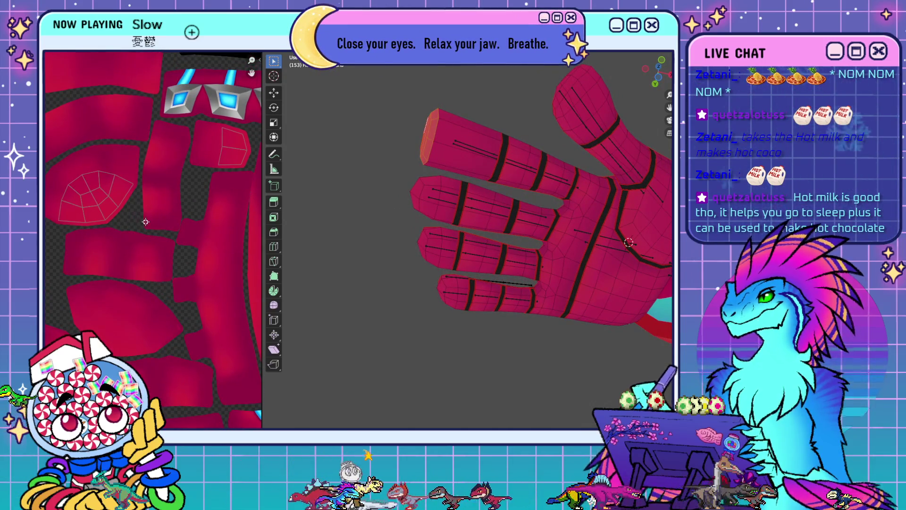
pyautogui.moveTo(490, 227); pyautogui.dragTo(512, 202, button='middle')
pyautogui.click(511, 202)
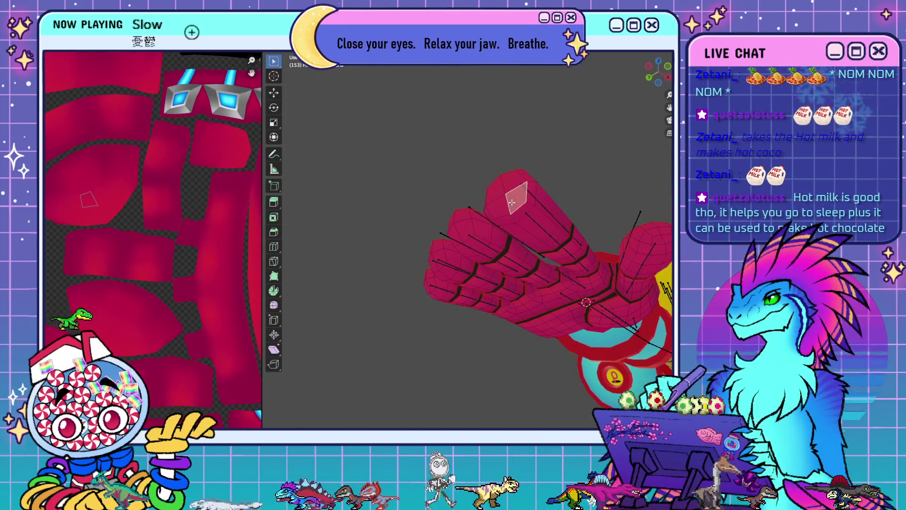
pyautogui.click(512, 185)
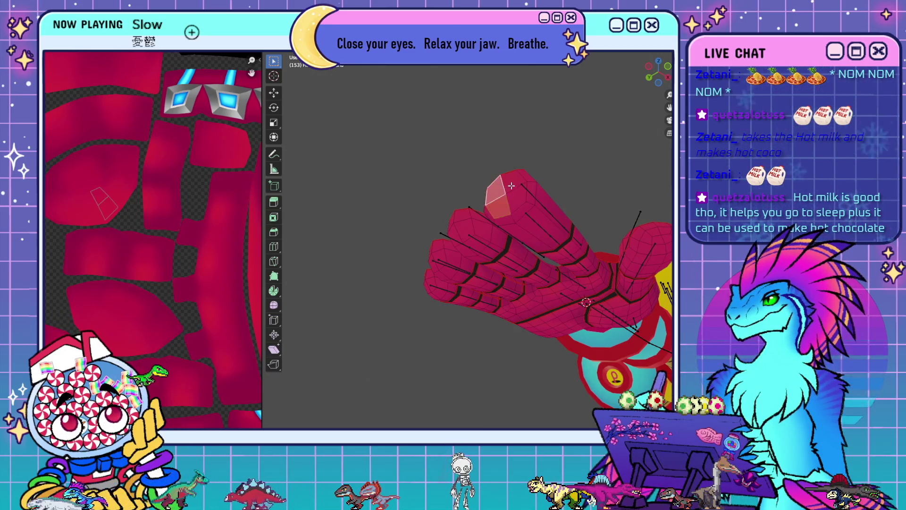
pyautogui.click(517, 196)
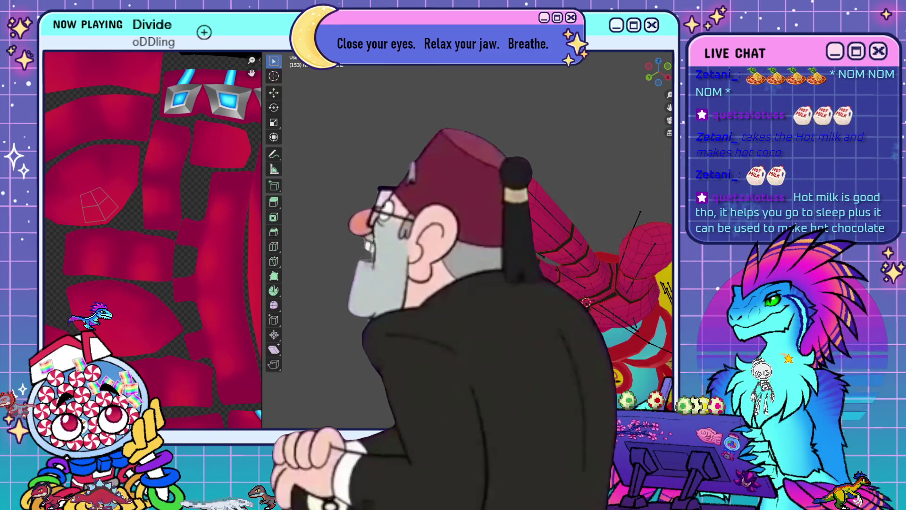
# - Bring omnihand.png to the front in PaintTool SAI, enlarged and horizontally flipped
pyautogui.hotkey('alt', 'Tab')
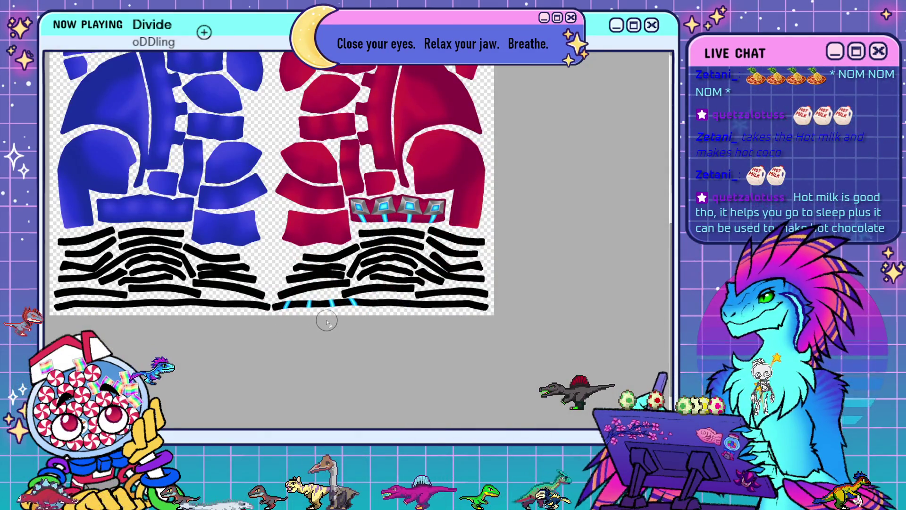
pyautogui.hotkey('ctrl', 'Tab')
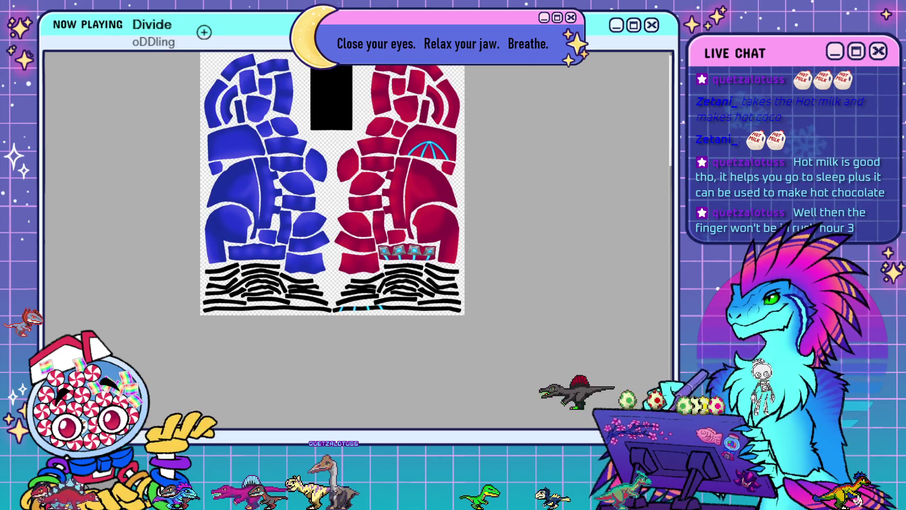
pyautogui.hotkey('ctrl', 'r')
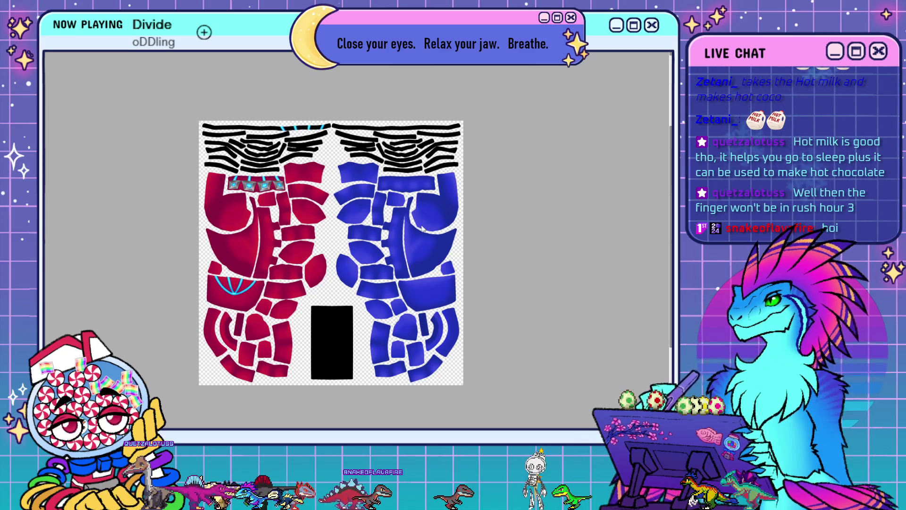
pyautogui.hotkey('ctrl', 'Tab')
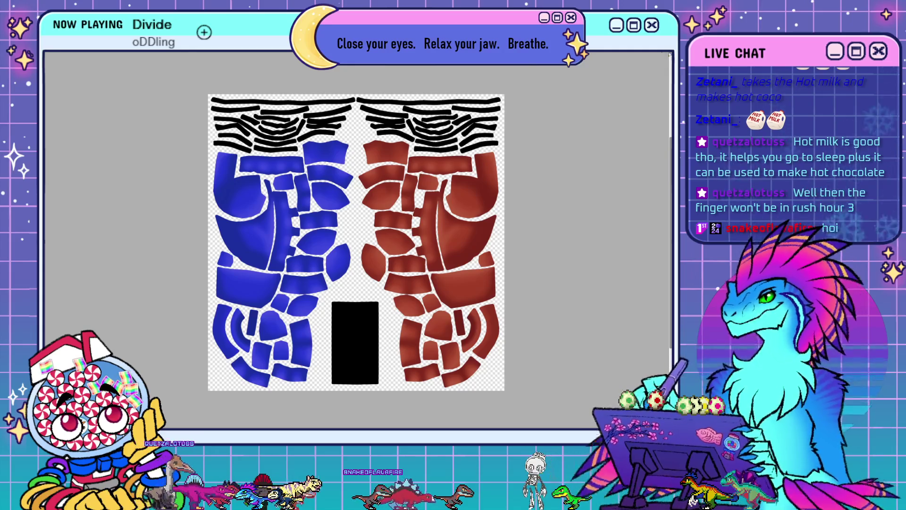
pyautogui.press('Escape')
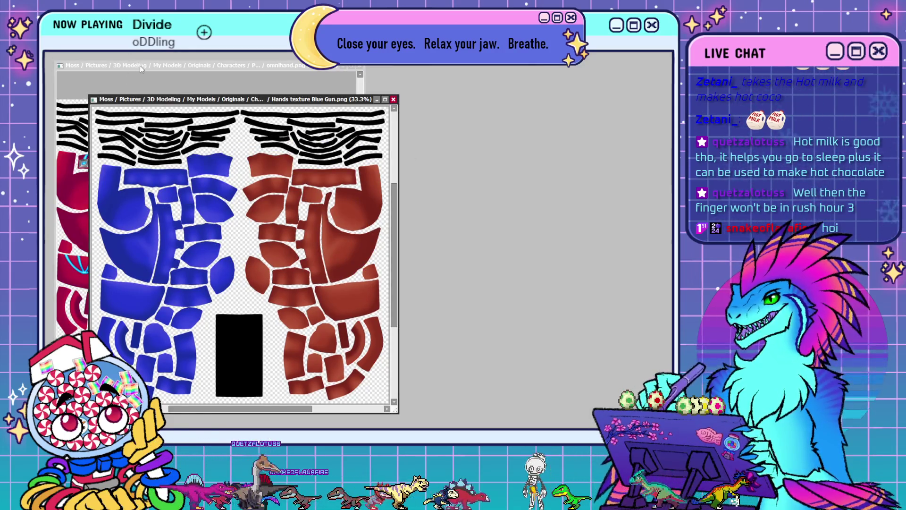
pyautogui.click(139, 66)
pyautogui.click(383, 97)
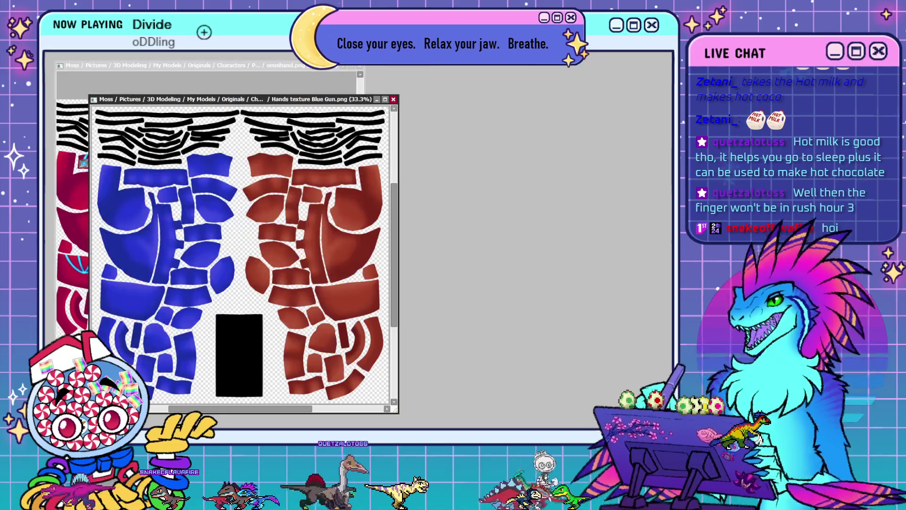
pyautogui.click(63, 170)
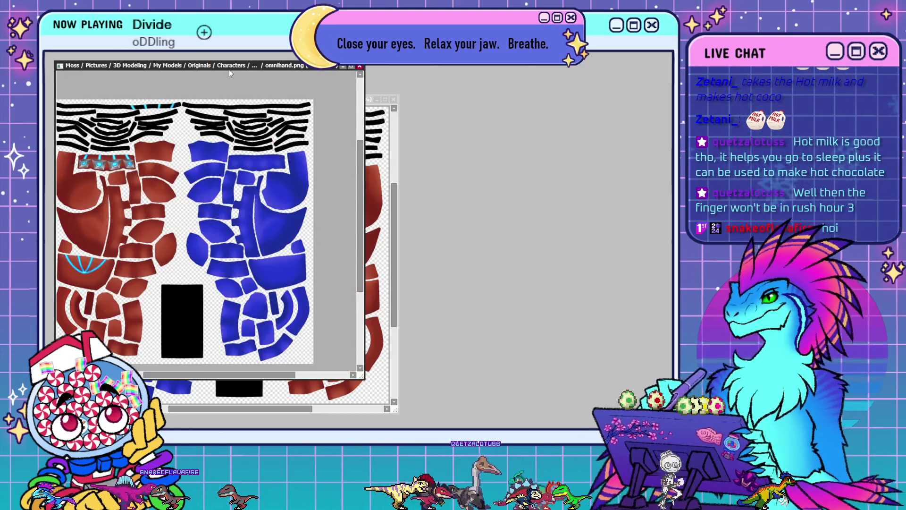
pyautogui.click(352, 67)
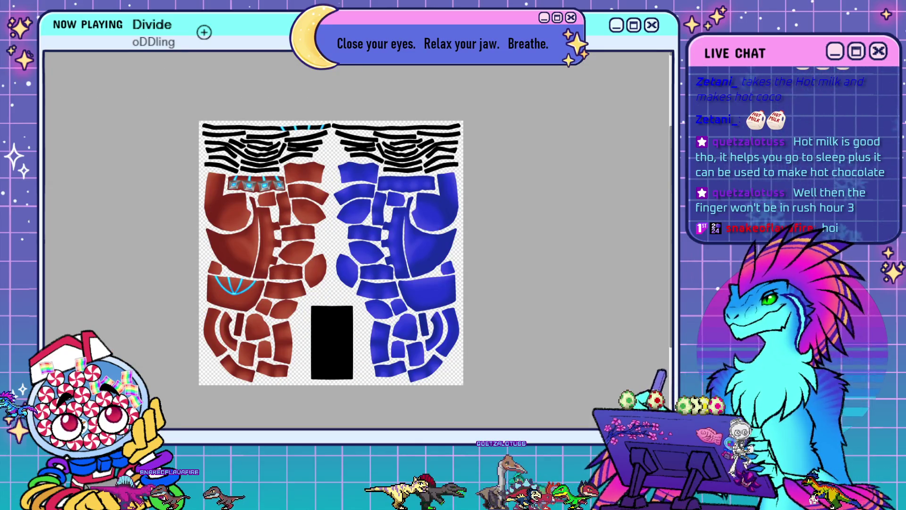
pyautogui.press('m')
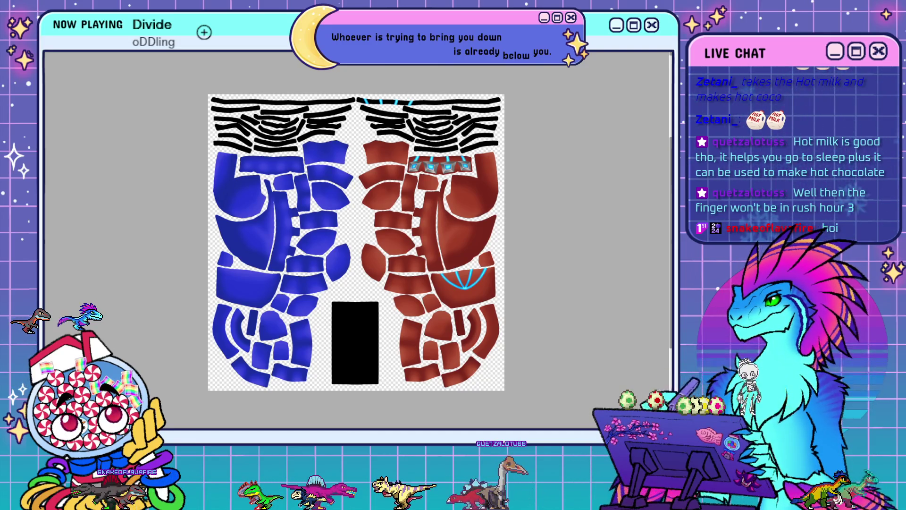
# - Hide the blue gem squares and show the UV wireframe over all pieces
pyautogui.hotkey('ctrl', 'z')
pyautogui.hotkey('ctrl', 'z')
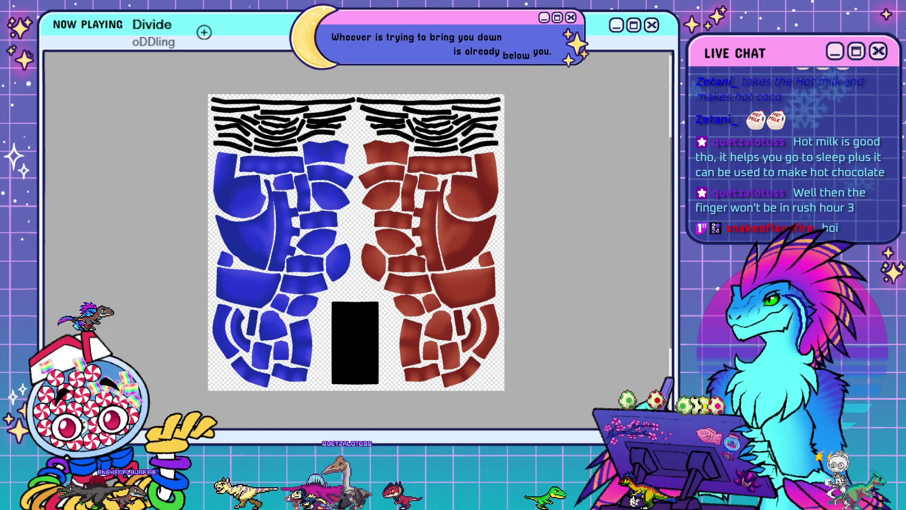
pyautogui.hotkey('ctrl', 'z')
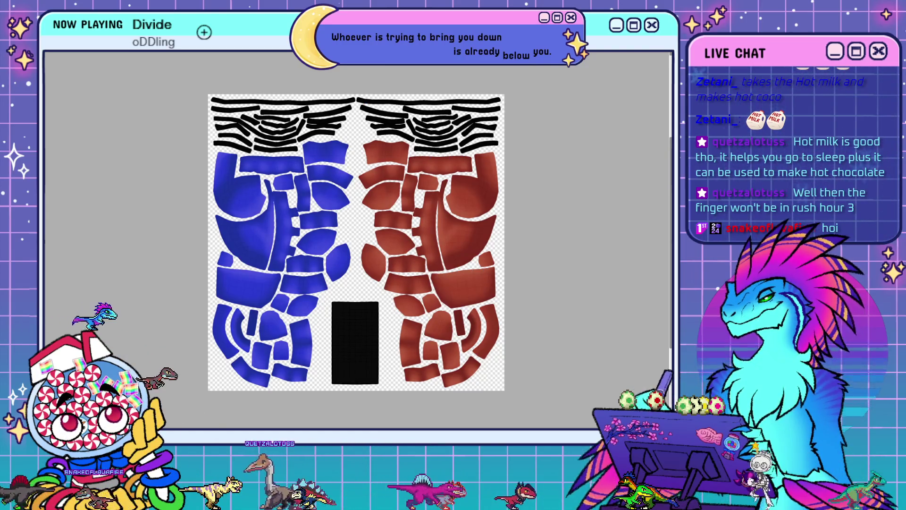
pyautogui.hotkey('ctrl', 'z')
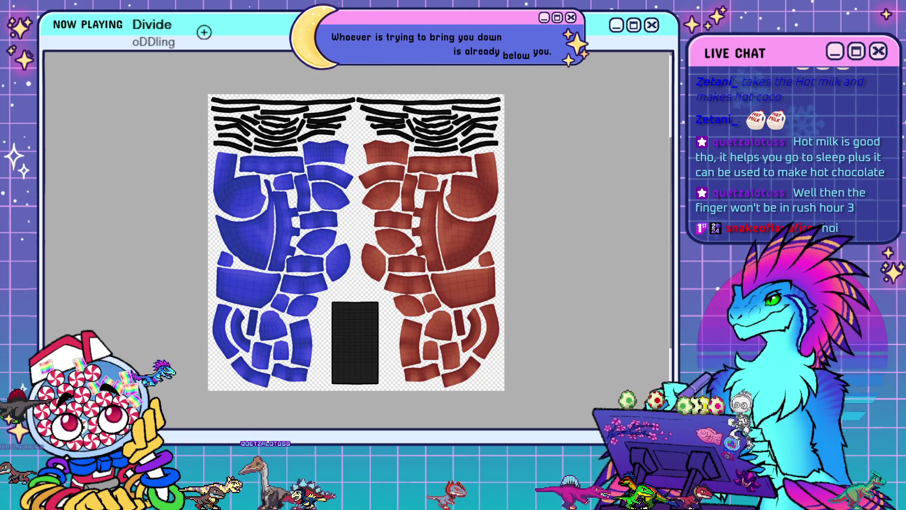
# - Fill a four-face fingertip patch on a red UV piece with black, then hide the wireframe
pyautogui.scroll(5, 297, 198)
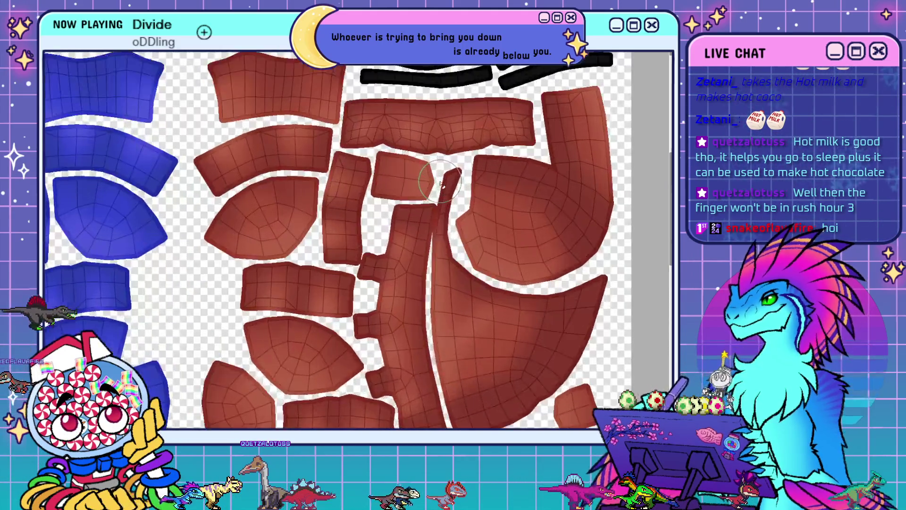
pyautogui.scroll(1, 298, 200)
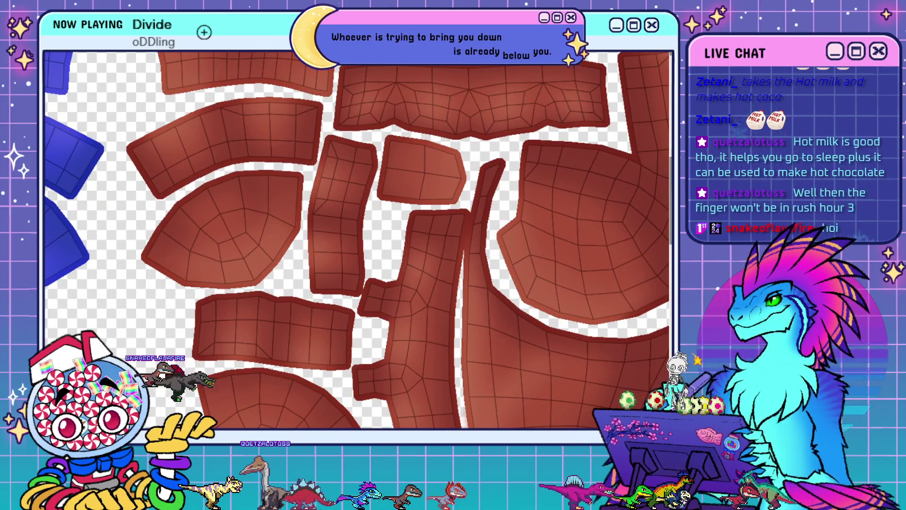
pyautogui.moveTo(238, 241)
pyautogui.mouseDown()
pyautogui.moveTo(234, 250)
pyautogui.moveTo(250, 266)
pyautogui.mouseUp()
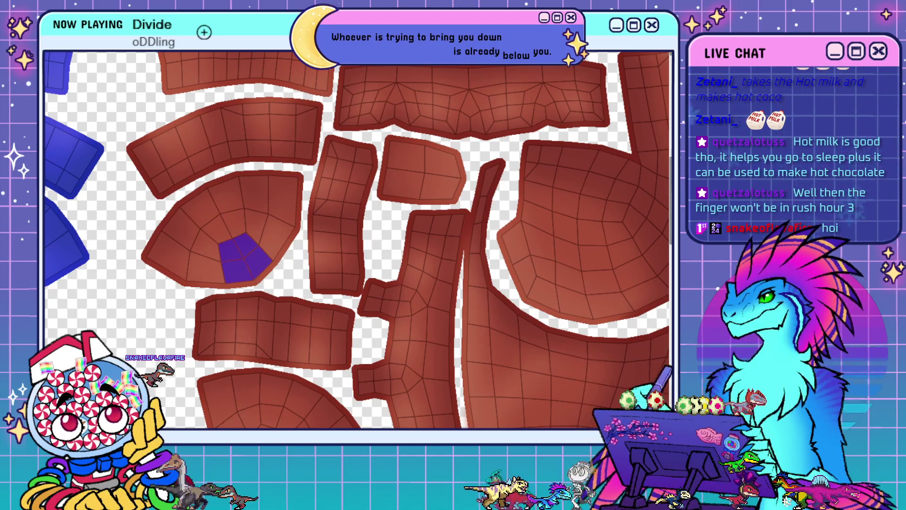
pyautogui.press('Delete')
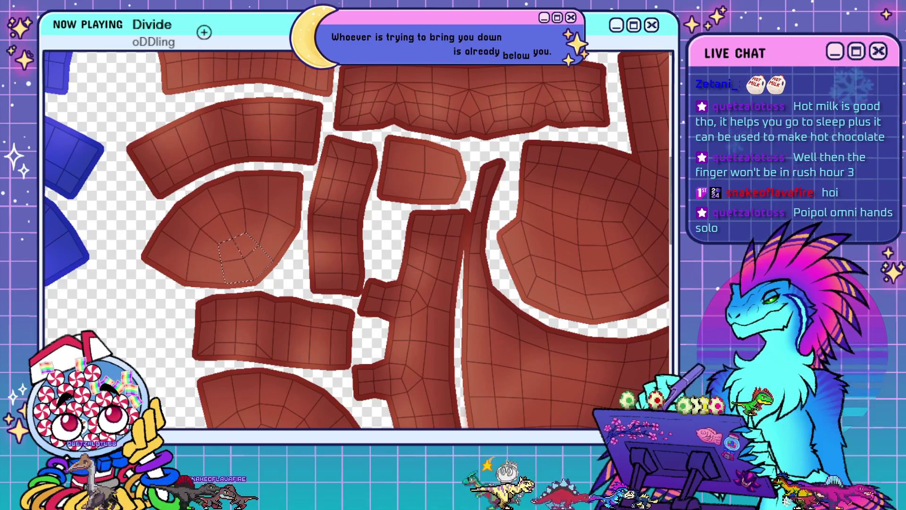
pyautogui.scroll(1, 226, 255)
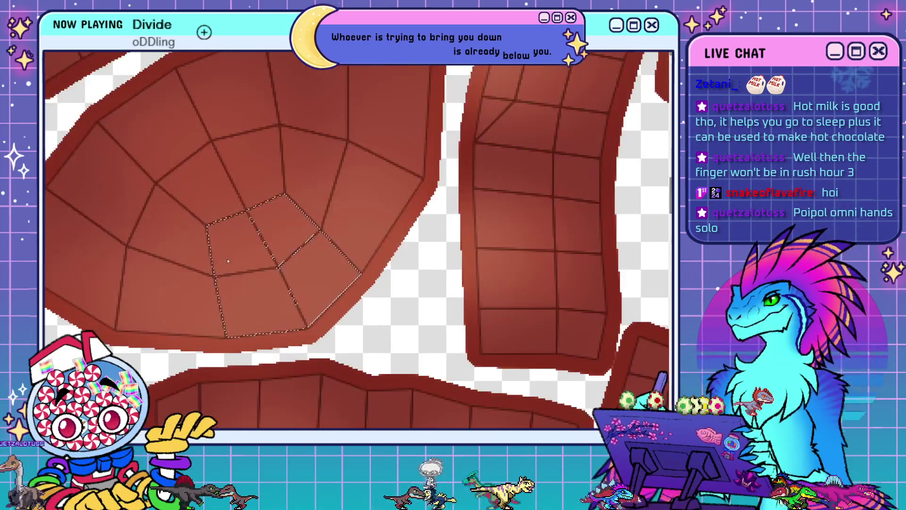
pyautogui.scroll(1, 226, 255)
pyautogui.click(227, 255)
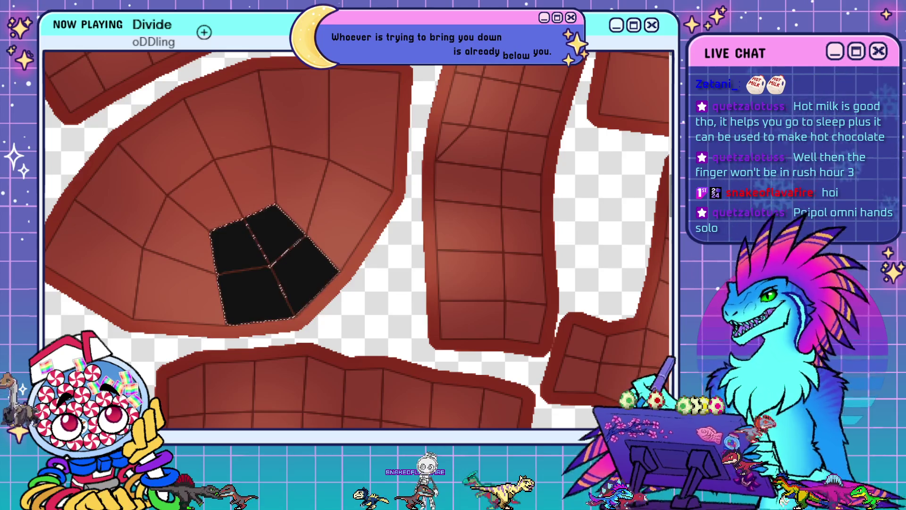
pyautogui.hotkey('ctrl', ',')
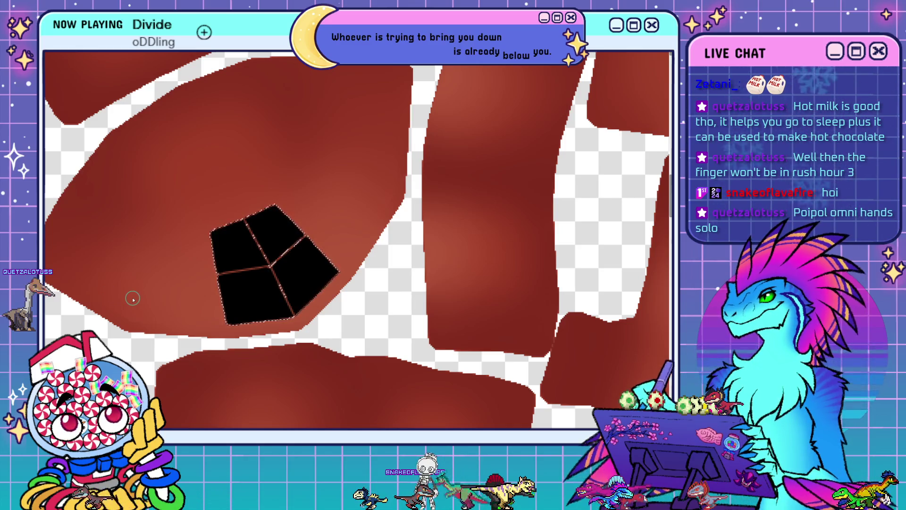
# - Brush black over the inner seam lines and extend the opening's bottom edge downward
pyautogui.hotkey('ctrl', 'd')
pyautogui.moveTo(241, 230)
pyautogui.mouseDown()
pyautogui.moveTo(266, 267)
pyautogui.moveTo(301, 243)
pyautogui.mouseUp()
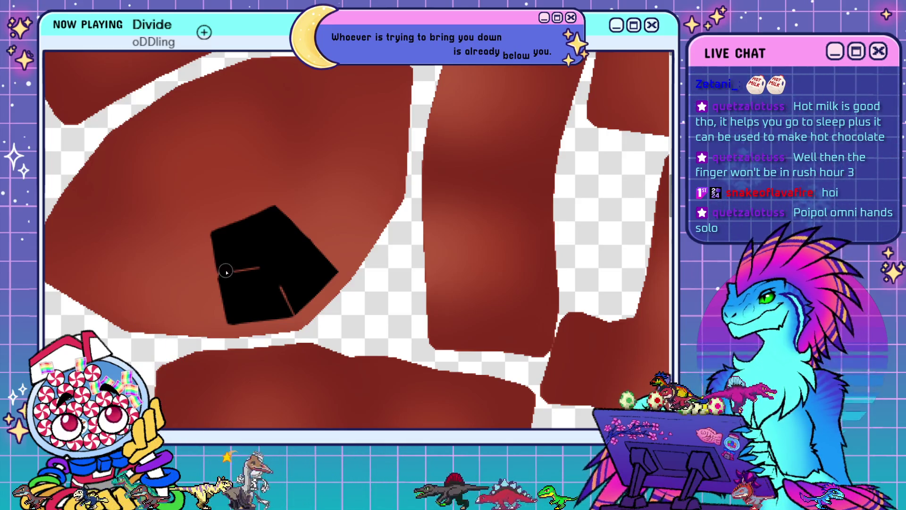
pyautogui.moveTo(226, 276); pyautogui.dragTo(246, 270)
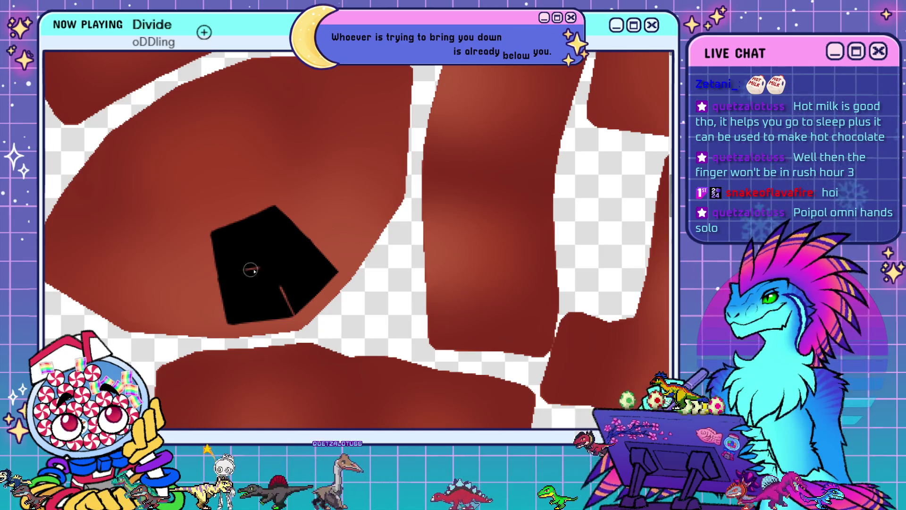
pyautogui.moveTo(286, 300); pyautogui.dragTo(290, 305)
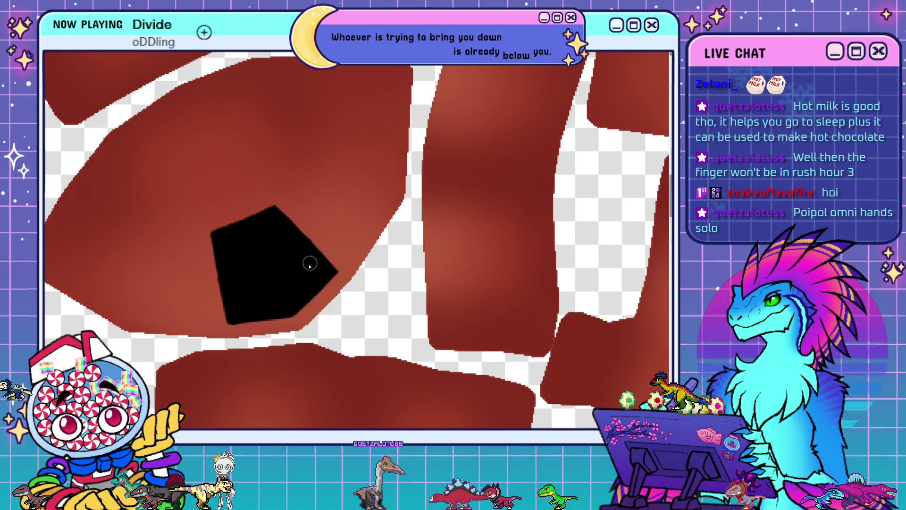
pyautogui.moveTo(234, 330)
pyautogui.mouseDown()
pyautogui.moveTo(301, 309)
pyautogui.moveTo(328, 284)
pyautogui.moveTo(345, 289)
pyautogui.moveTo(330, 285)
pyautogui.mouseUp()
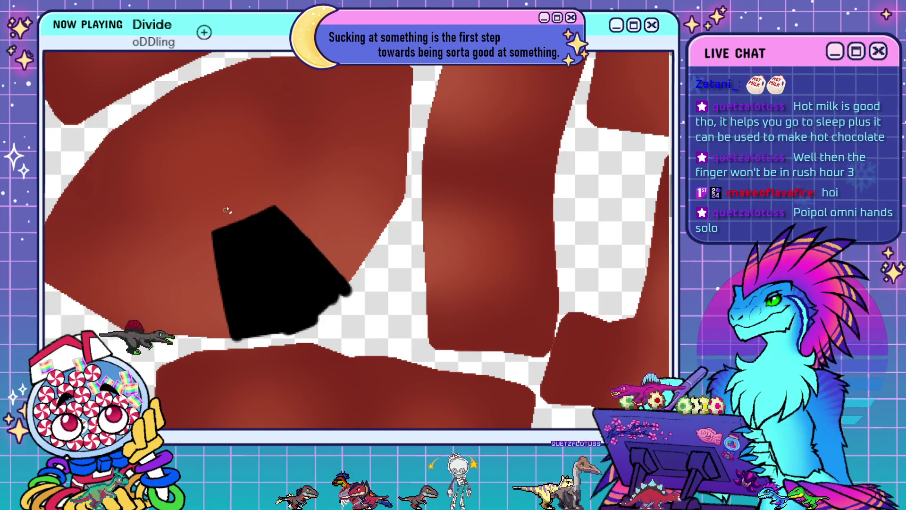
# - Mirror the canvas with H to check the black opening's shape
pyautogui.press('h')
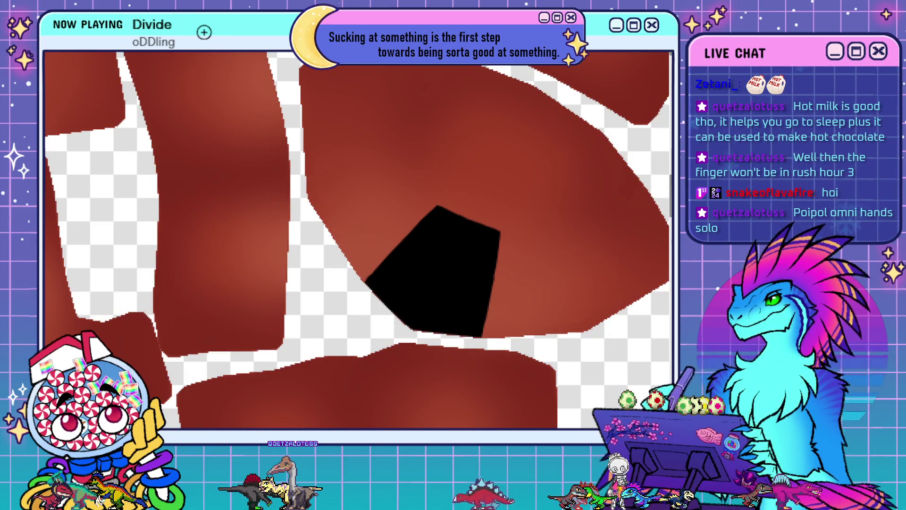
pyautogui.scroll(-3, 284, 325)
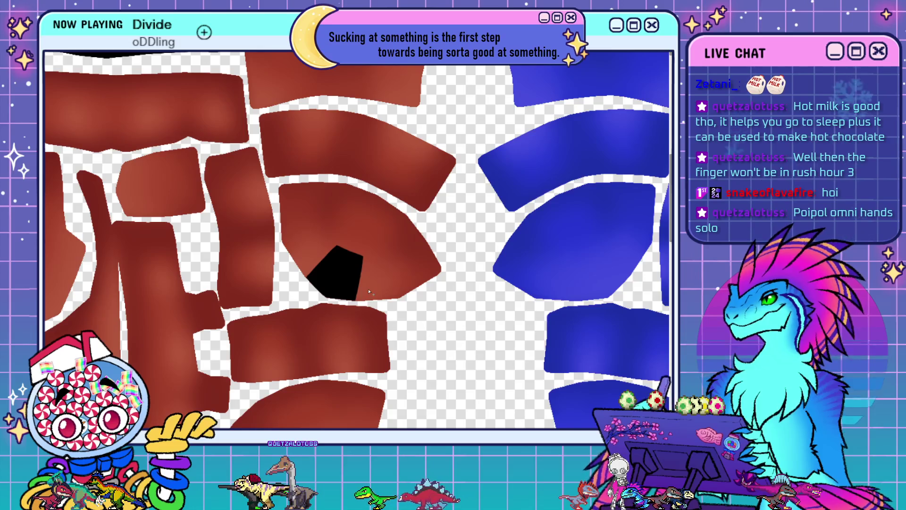
pyautogui.scroll(3, 369, 292)
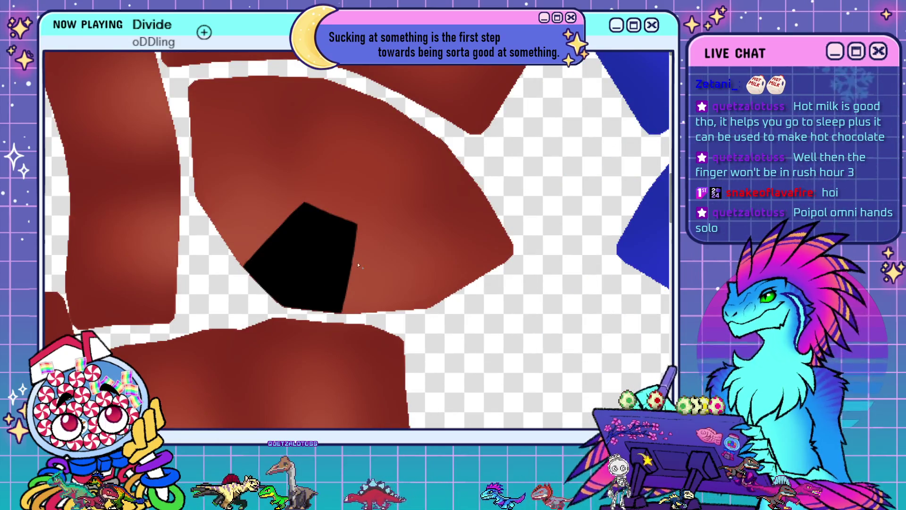
pyautogui.hotkey('ctrl', 'shift', 'i')
pyautogui.hotkey('ctrl', 'd')
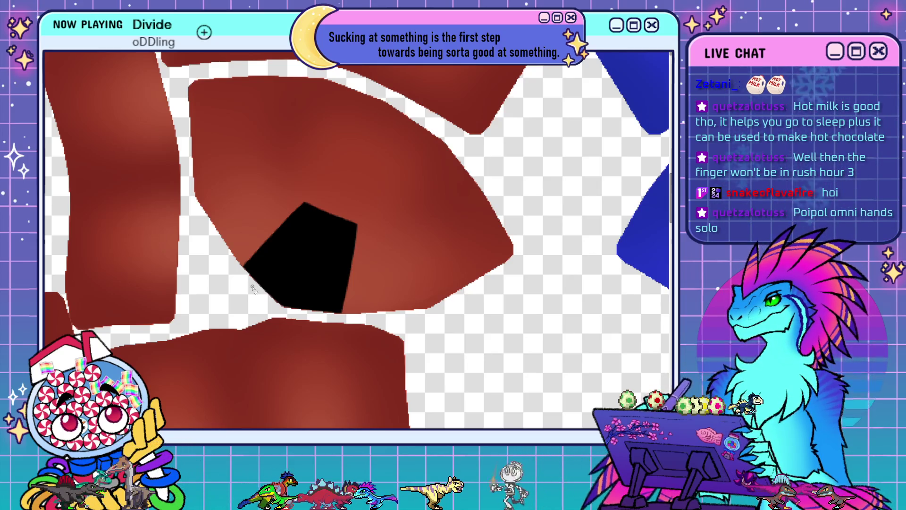
pyautogui.hotkey('alt', 'Tab')
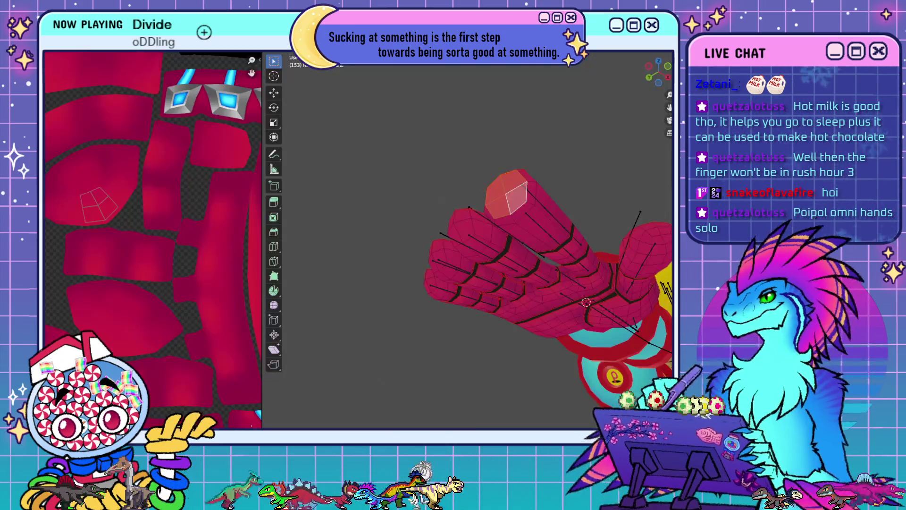
# - Orbit the hand and select the ring of faces at a fingertip
pyautogui.moveTo(384, 220)
pyautogui.mouseDown(button='middle')
pyautogui.moveTo(537, 228)
pyautogui.moveTo(556, 351)
pyautogui.mouseUp(button='middle')
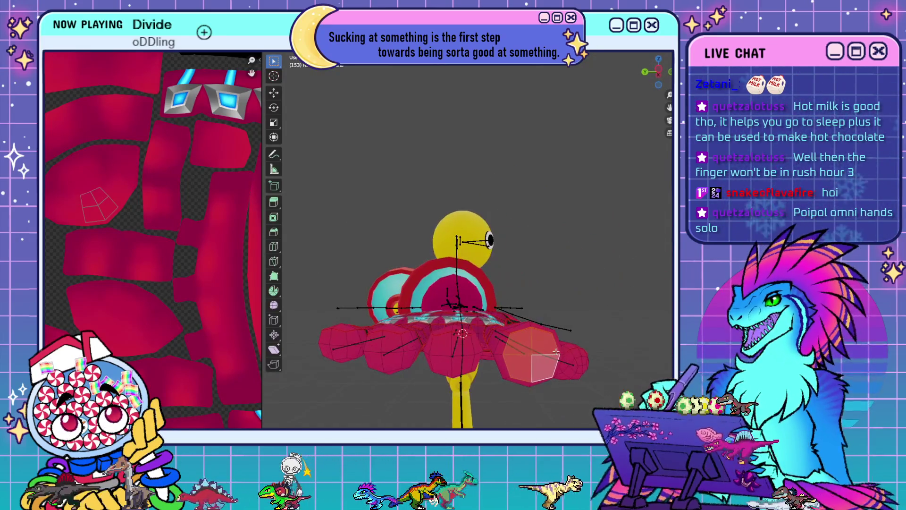
pyautogui.click(526, 325)
pyautogui.moveTo(536, 324)
pyautogui.mouseDown(button='middle')
pyautogui.moveTo(567, 328)
pyautogui.moveTo(562, 357)
pyautogui.moveTo(547, 347)
pyautogui.mouseUp(button='middle')
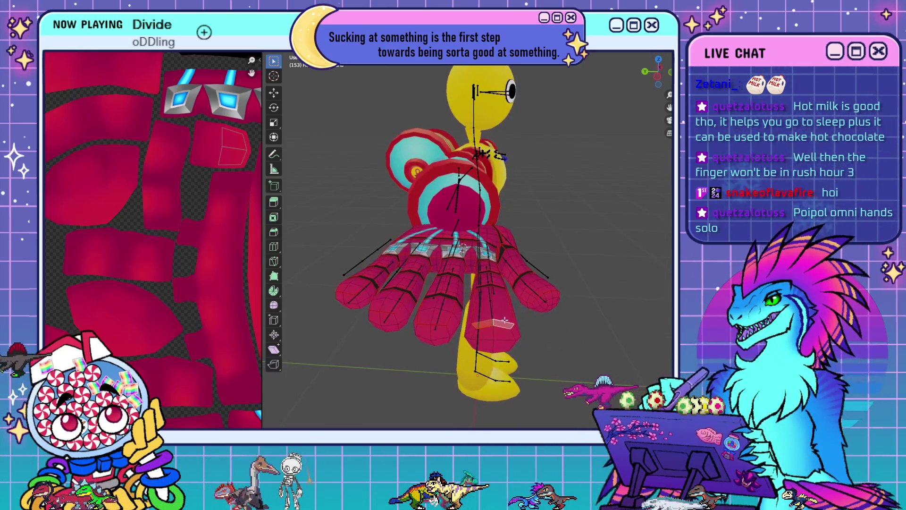
pyautogui.moveTo(503, 319); pyautogui.dragTo(553, 344, button='middle')
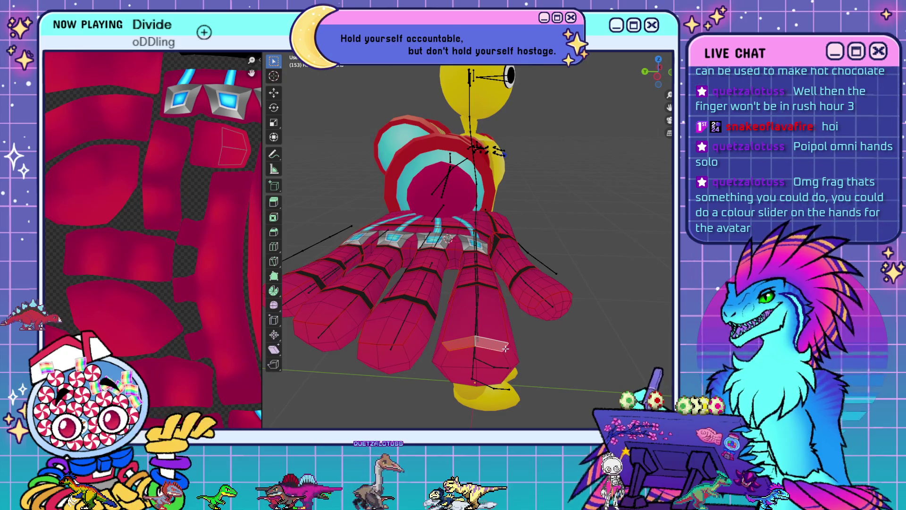
pyautogui.keyDown('alt'); pyautogui.click(506, 349); pyautogui.keyUp('alt')
pyautogui.moveTo(555, 399)
pyautogui.mouseDown(button='middle')
pyautogui.moveTo(553, 359)
pyautogui.moveTo(554, 370)
pyautogui.mouseUp(button='middle')
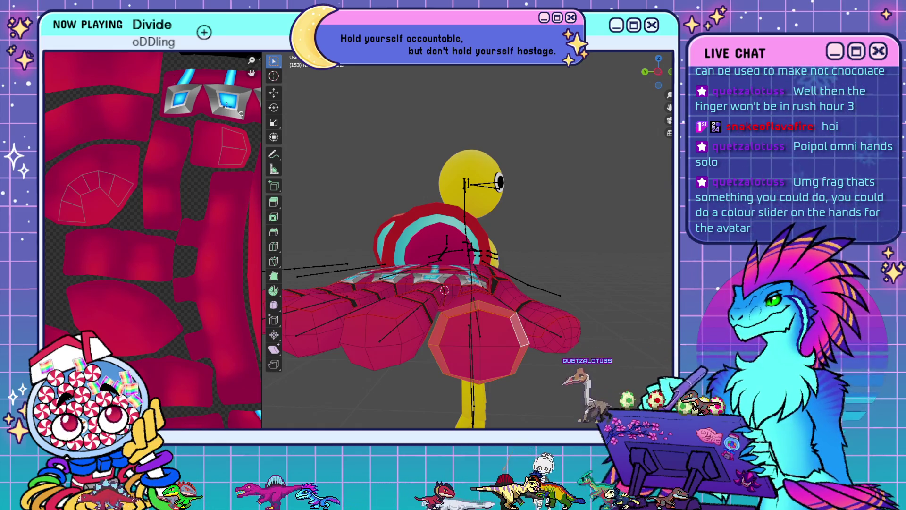
# - Reload the edited texture and inspect the new black fingertip opening up close
pyautogui.click(95, 45)
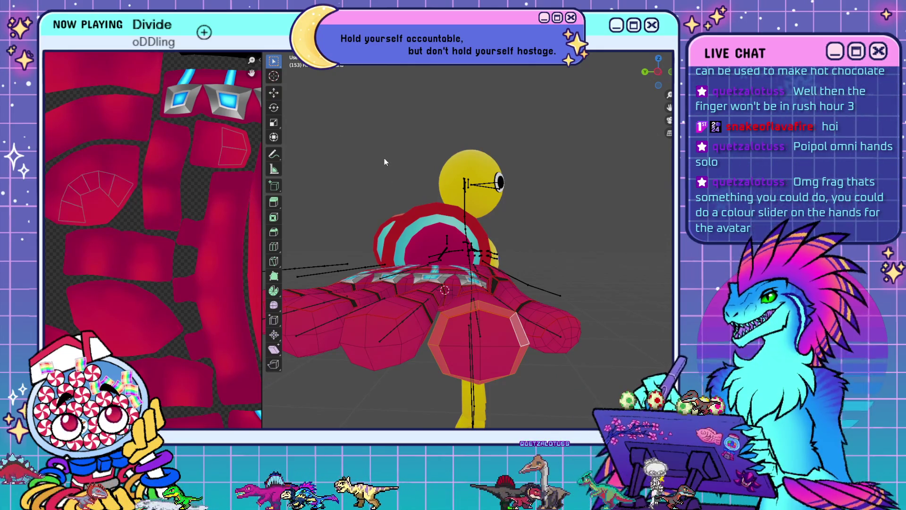
pyautogui.click(522, 355)
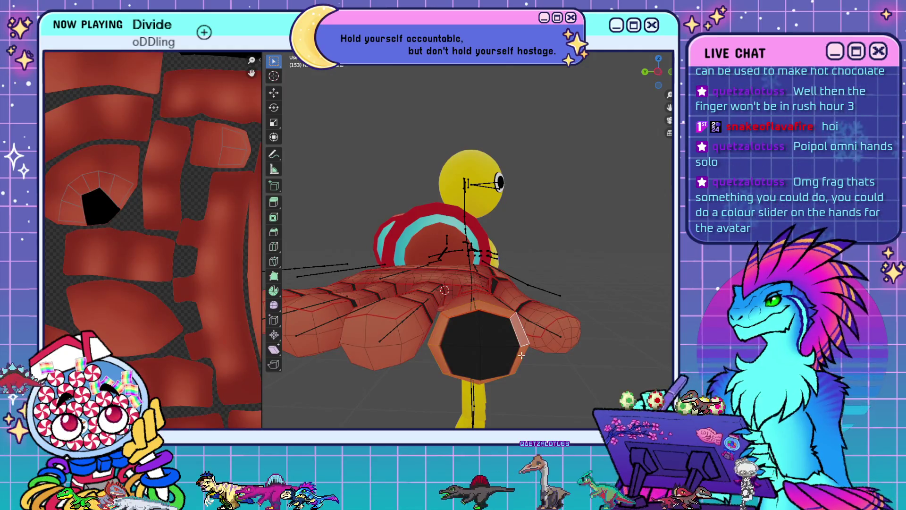
pyautogui.press('KP_4')
pyautogui.press('KP_4')
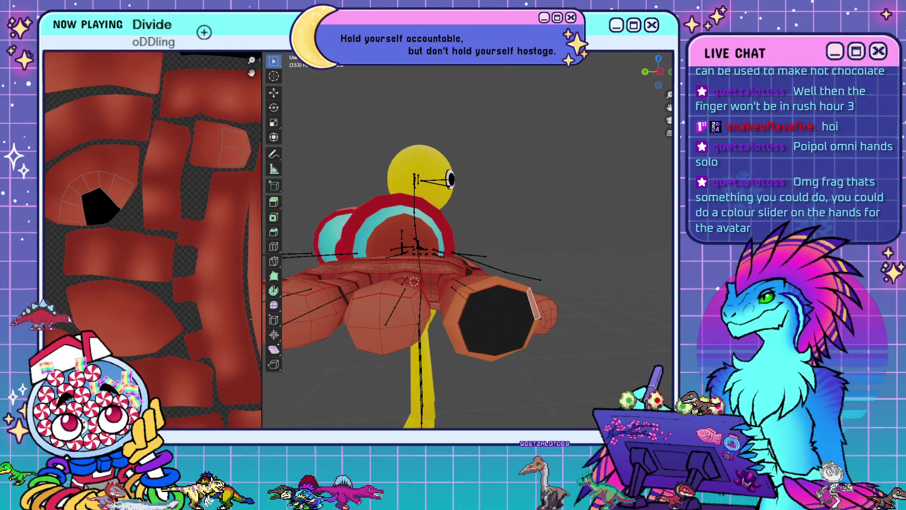
pyautogui.rightClick(146, 100)
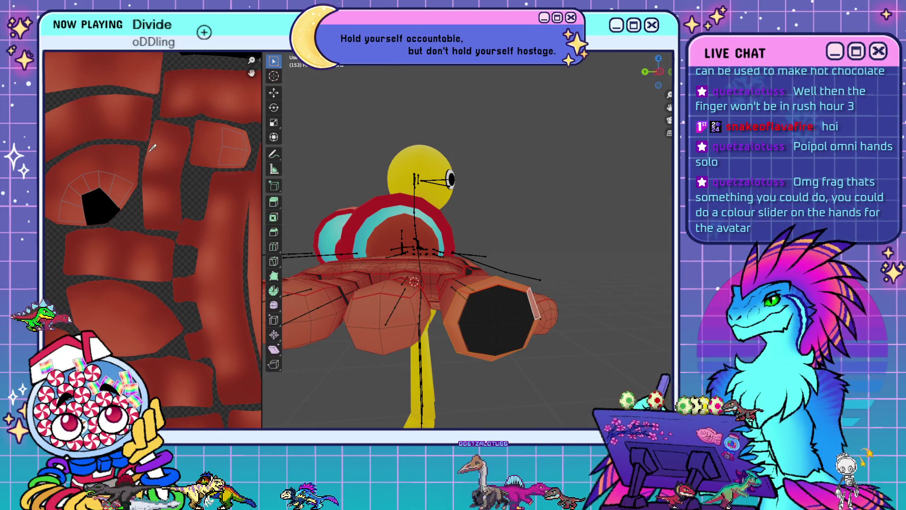
pyautogui.moveTo(544, 291); pyautogui.dragTo(556, 271, button='middle')
pyautogui.click(639, 283)
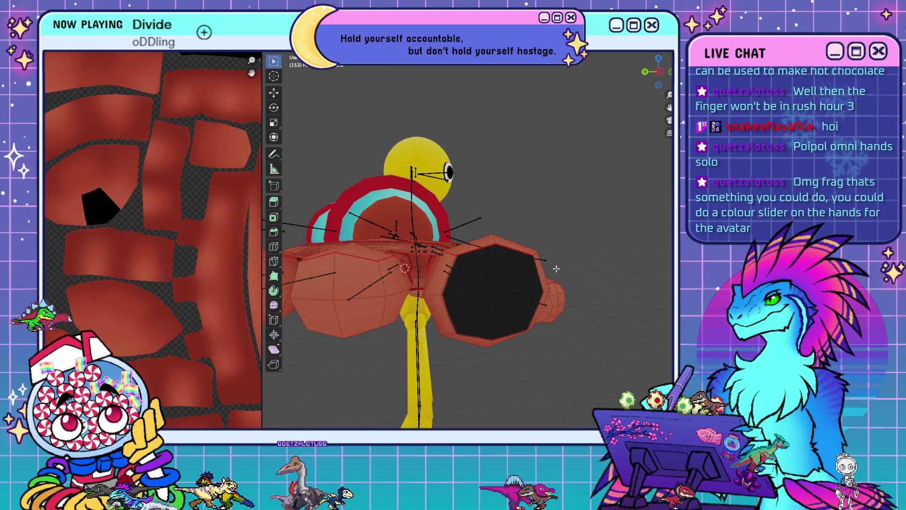
pyautogui.moveTo(486, 222)
pyautogui.mouseDown(button='middle')
pyautogui.moveTo(479, 249)
pyautogui.moveTo(542, 289)
pyautogui.moveTo(536, 302)
pyautogui.moveTo(550, 298)
pyautogui.moveTo(552, 307)
pyautogui.mouseUp(button='middle')
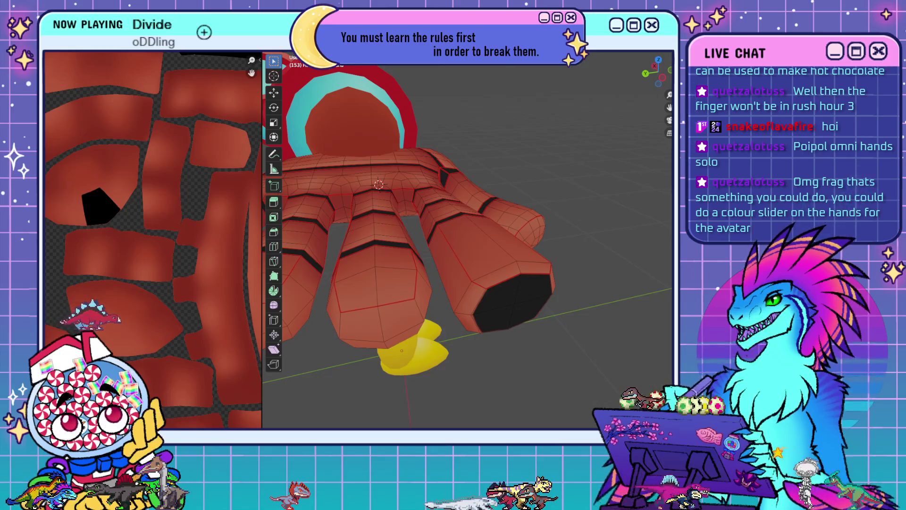
pyautogui.click(302, 49)
# - Enable the Wireframe overlay and inspect the glove from below and down the arm's open end
pyautogui.click(309, 90)
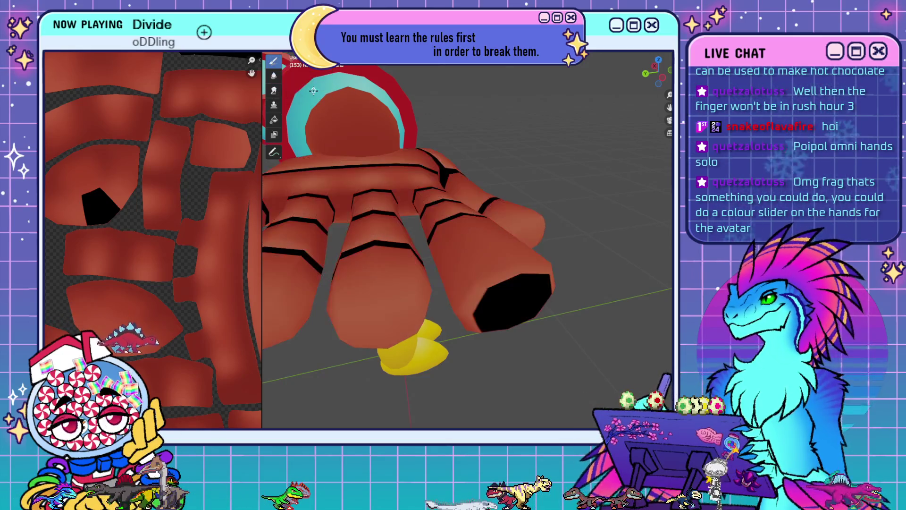
pyautogui.click(614, 49)
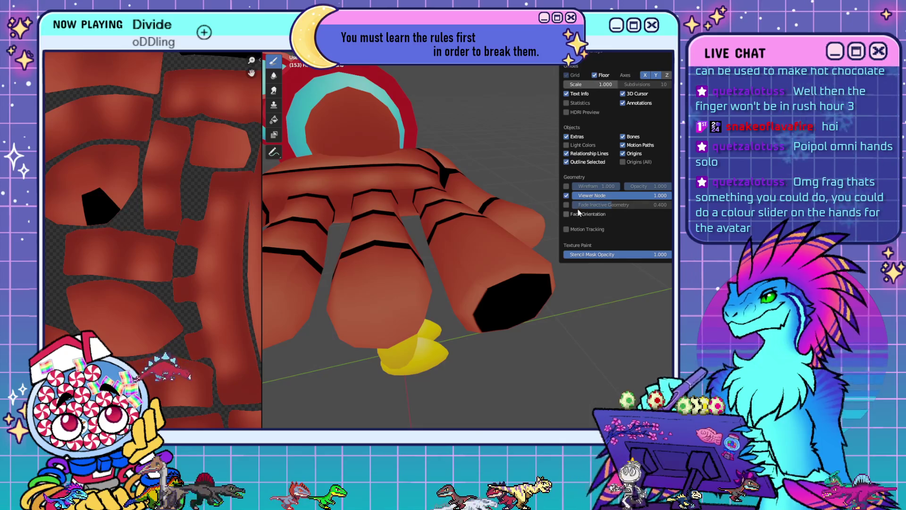
pyautogui.click(566, 185)
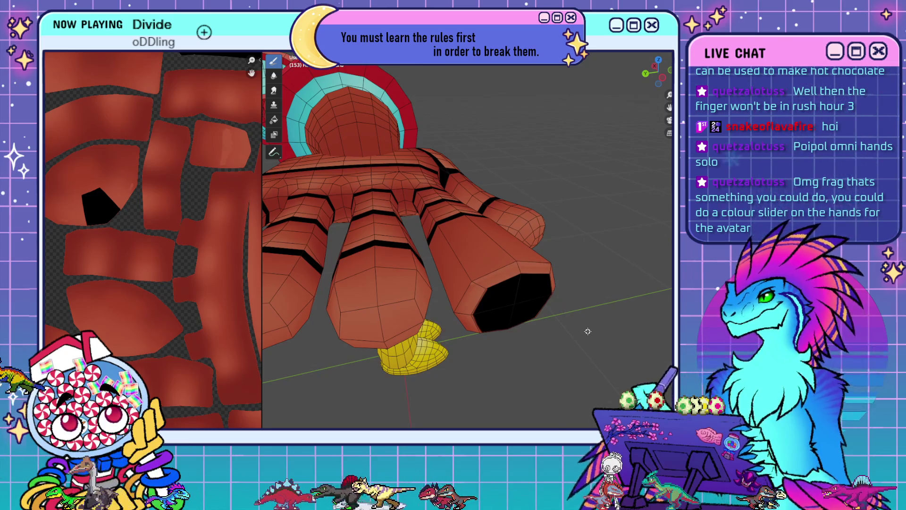
pyautogui.moveTo(587, 331)
pyautogui.mouseDown(button='middle')
pyautogui.moveTo(563, 307)
pyautogui.moveTo(501, 328)
pyautogui.mouseUp(button='middle')
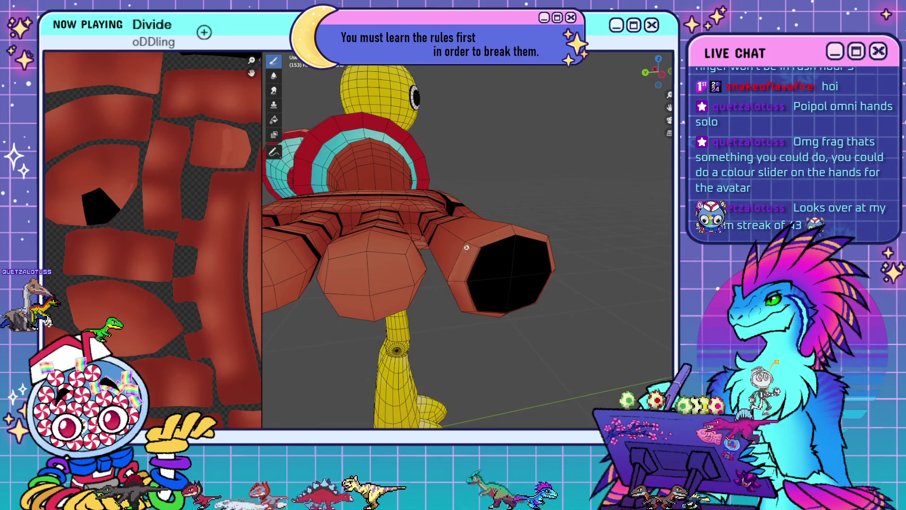
pyautogui.moveTo(564, 226)
pyautogui.mouseDown(button='middle')
pyautogui.moveTo(489, 342)
pyautogui.moveTo(470, 321)
pyautogui.moveTo(453, 264)
pyautogui.mouseUp(button='middle')
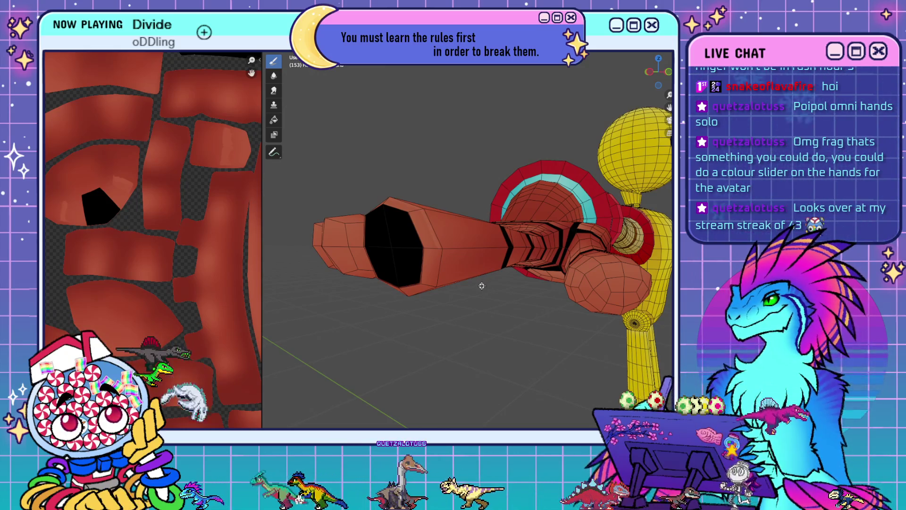
pyautogui.moveTo(480, 283)
pyautogui.mouseDown(button='middle')
pyautogui.moveTo(519, 257)
pyautogui.moveTo(549, 260)
pyautogui.moveTo(531, 260)
pyautogui.mouseUp(button='middle')
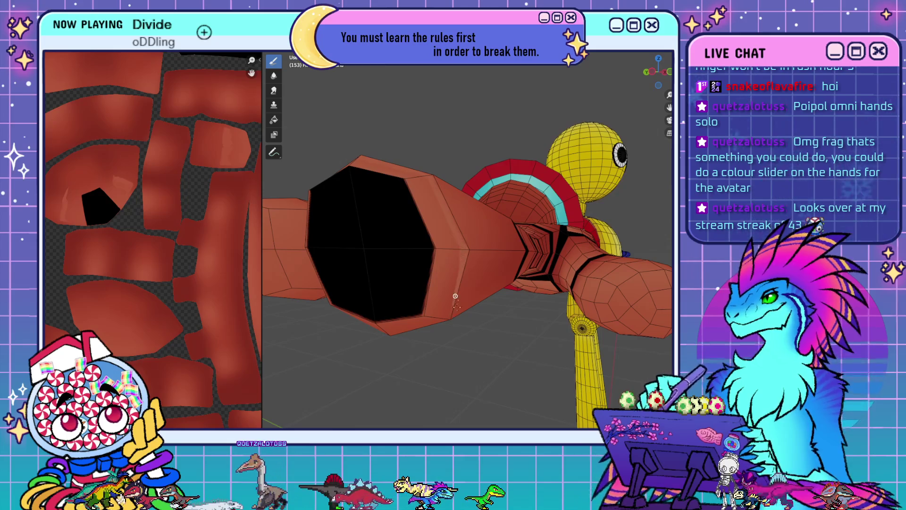
pyautogui.moveTo(539, 181)
pyautogui.mouseDown(button='middle')
pyautogui.moveTo(439, 318)
pyautogui.moveTo(475, 310)
pyautogui.mouseUp(button='middle')
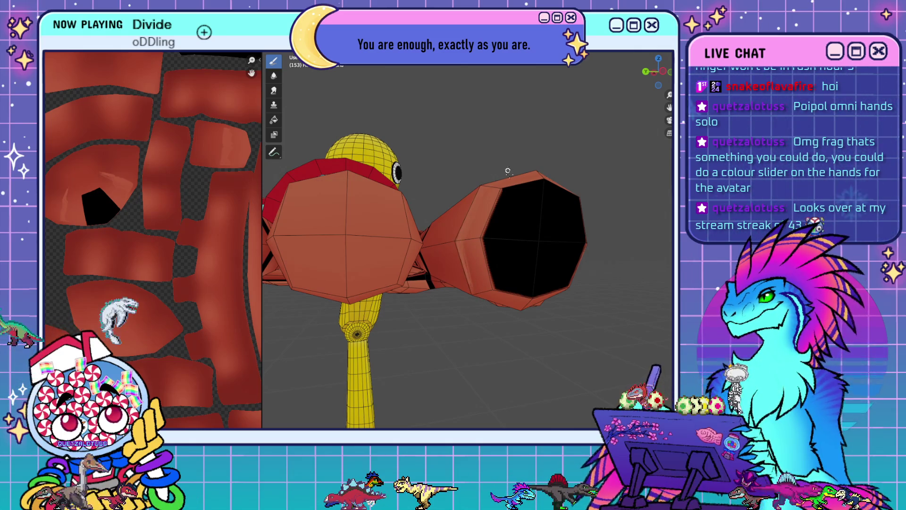
# - Orbit and zoom around the hand to view it from the front, from below and into the arm's open end
pyautogui.moveTo(505, 171); pyautogui.dragTo(527, 216, button='middle')
pyautogui.moveTo(544, 256)
pyautogui.mouseDown(button='middle')
pyautogui.moveTo(472, 280)
pyautogui.moveTo(554, 274)
pyautogui.mouseUp(button='middle')
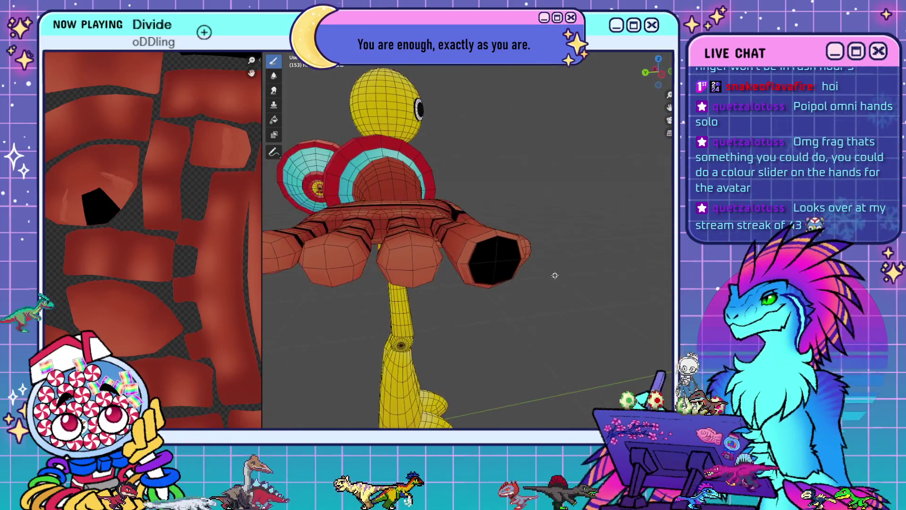
pyautogui.scroll(5, 611, 282)
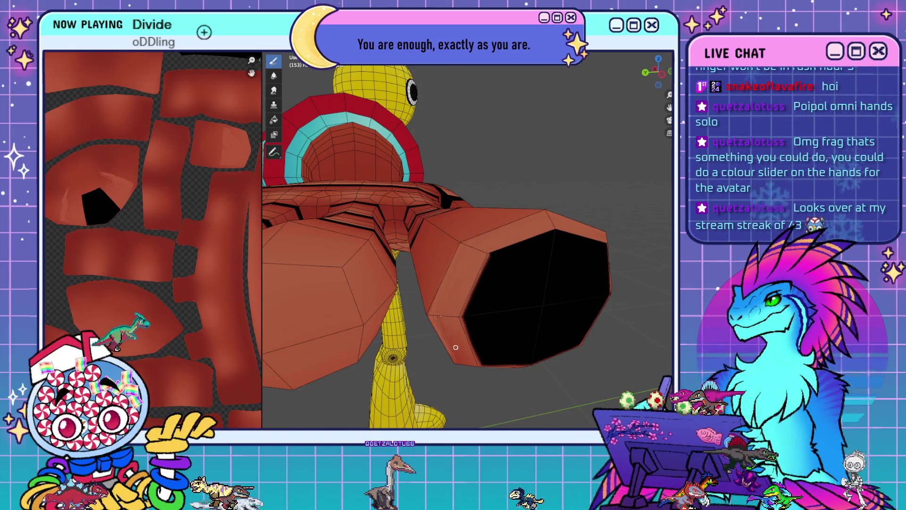
pyautogui.moveTo(519, 324)
pyautogui.mouseDown(button='middle')
pyautogui.moveTo(462, 324)
pyautogui.moveTo(453, 316)
pyautogui.mouseUp(button='middle')
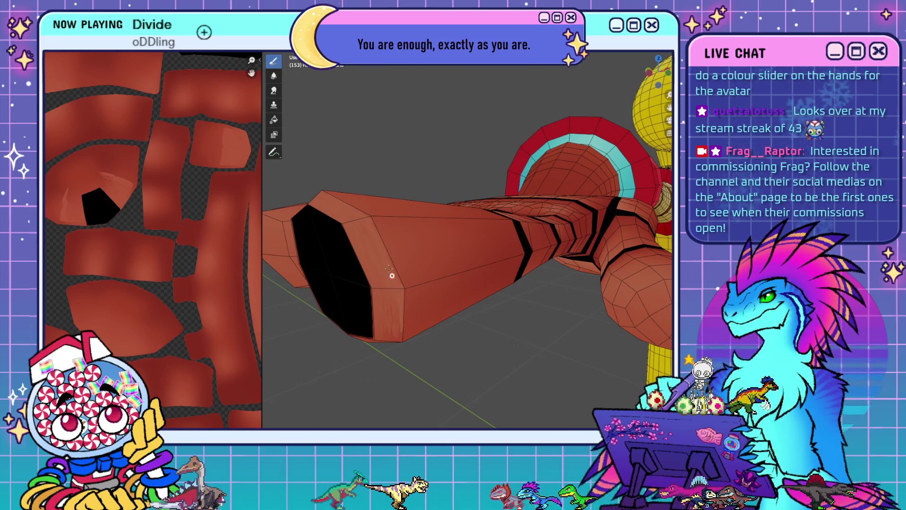
pyautogui.moveTo(399, 266)
pyautogui.mouseDown(button='middle')
pyautogui.moveTo(403, 277)
pyautogui.moveTo(542, 240)
pyautogui.moveTo(547, 250)
pyautogui.moveTo(490, 238)
pyautogui.moveTo(533, 237)
pyautogui.moveTo(527, 258)
pyautogui.moveTo(541, 253)
pyautogui.moveTo(536, 263)
pyautogui.moveTo(527, 227)
pyautogui.moveTo(399, 282)
pyautogui.moveTo(481, 257)
pyautogui.moveTo(491, 245)
pyautogui.mouseUp(button='middle')
pyautogui.scroll(5, 491, 246)
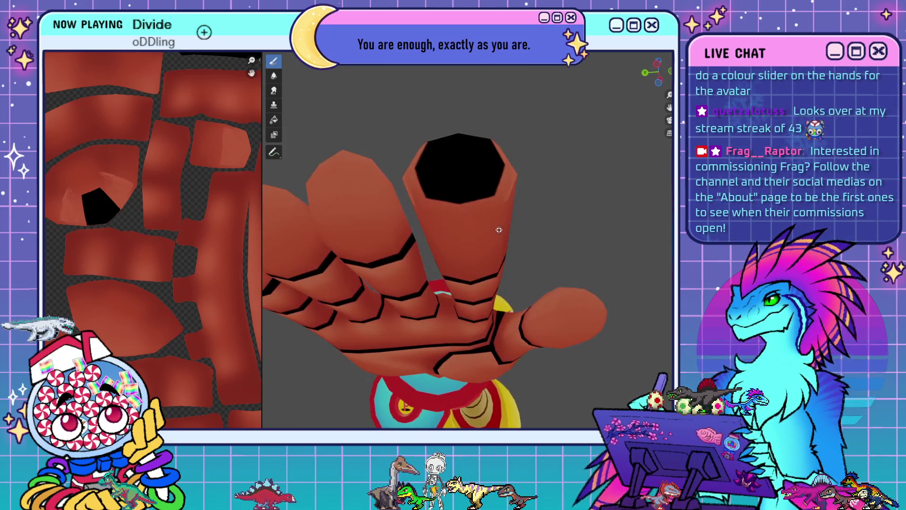
# - Turn the wireframe overlay back on, orbit from the fingers to the arm end, and bring up the red-brown colour picker
pyautogui.hotkey('shift', 'alt', 'z')
pyautogui.moveTo(540, 188)
pyautogui.mouseDown(button='middle')
pyautogui.moveTo(554, 170)
pyautogui.moveTo(546, 158)
pyautogui.mouseUp(button='middle')
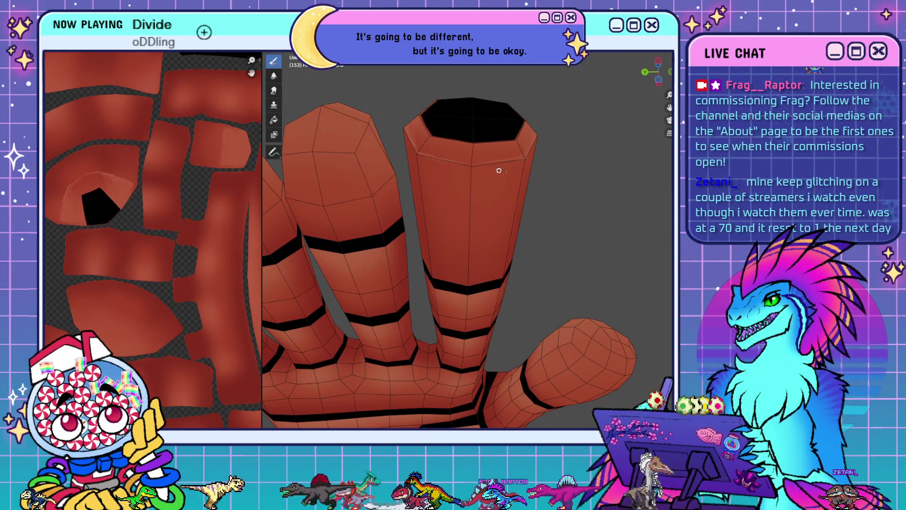
pyautogui.moveTo(529, 170)
pyautogui.mouseDown(button='middle')
pyautogui.moveTo(520, 220)
pyautogui.moveTo(589, 245)
pyautogui.moveTo(579, 233)
pyautogui.moveTo(587, 228)
pyautogui.moveTo(457, 268)
pyautogui.mouseUp(button='middle')
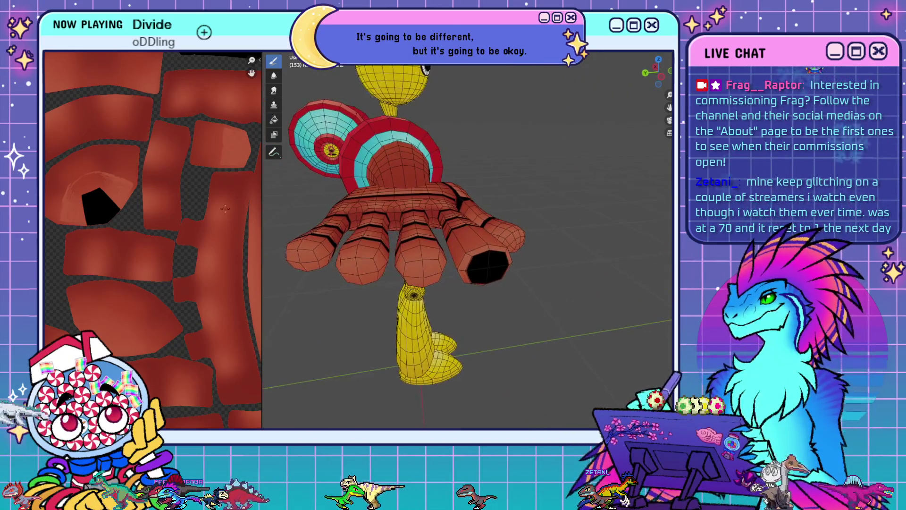
pyautogui.rightClick(157, 95)
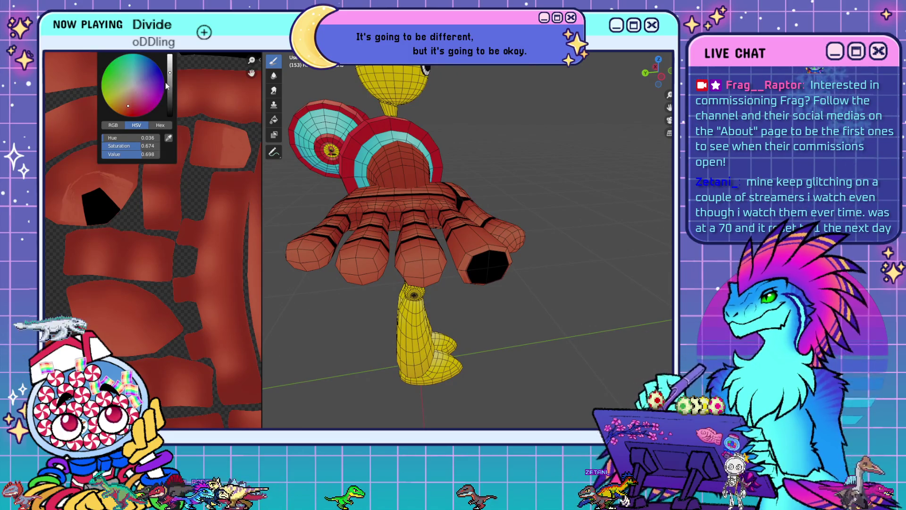
# - Review the arm from several sides with overlays hidden, then open the colour picker (H 0.036, S 0.674, V 0.780)
pyautogui.keyDown('ctrl'); pyautogui.moveTo(560, 270); pyautogui.dragTo(622, 297, button='middle'); pyautogui.keyUp('ctrl')
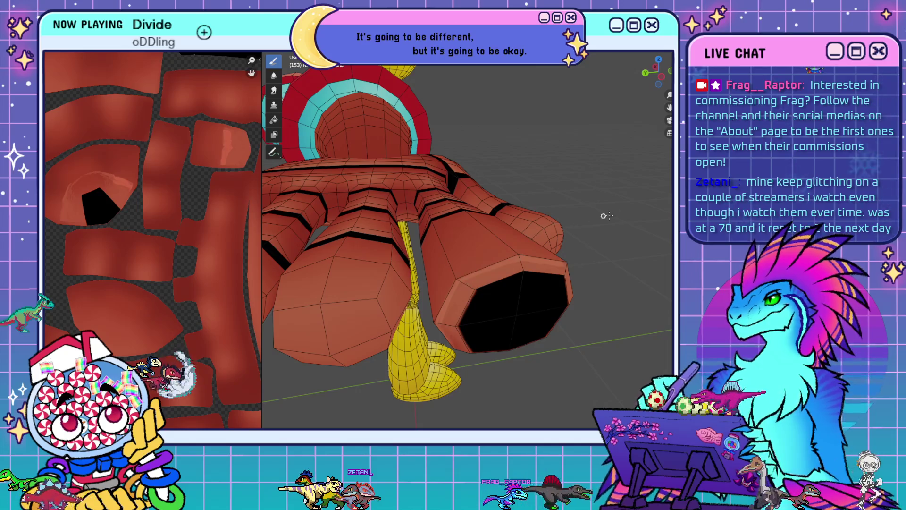
pyautogui.moveTo(572, 370); pyautogui.dragTo(409, 358, button='middle')
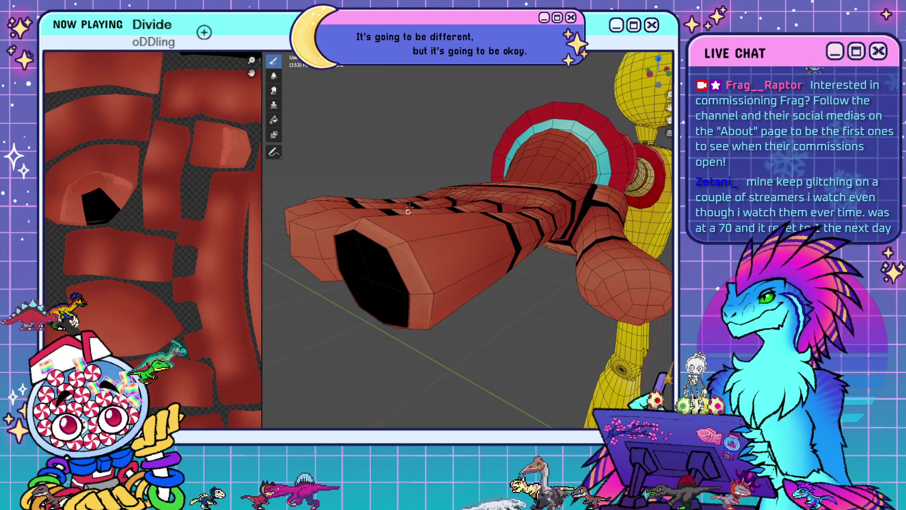
pyautogui.moveTo(420, 198); pyautogui.dragTo(520, 219, button='middle')
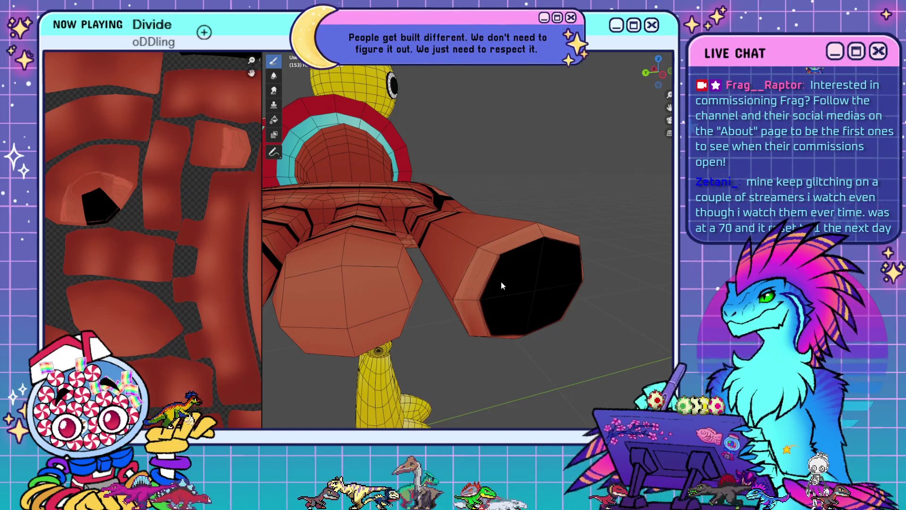
pyautogui.moveTo(500, 281)
pyautogui.mouseDown(button='middle')
pyautogui.moveTo(507, 314)
pyautogui.moveTo(475, 295)
pyautogui.moveTo(487, 278)
pyautogui.moveTo(445, 283)
pyautogui.moveTo(508, 235)
pyautogui.moveTo(441, 324)
pyautogui.moveTo(557, 229)
pyautogui.moveTo(566, 195)
pyautogui.moveTo(488, 206)
pyautogui.moveTo(538, 217)
pyautogui.moveTo(511, 239)
pyautogui.mouseUp(button='middle')
pyautogui.hotkey('shift', 'alt', 'z')
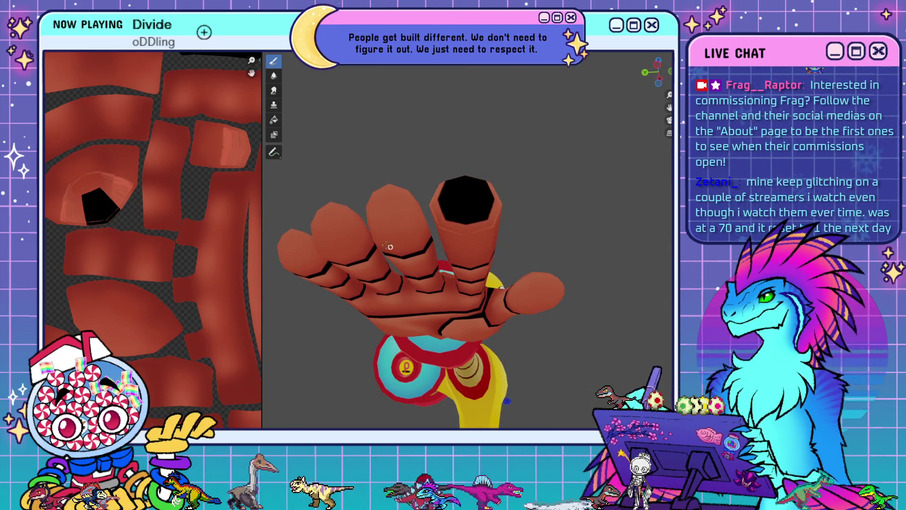
pyautogui.rightClick(110, 68)
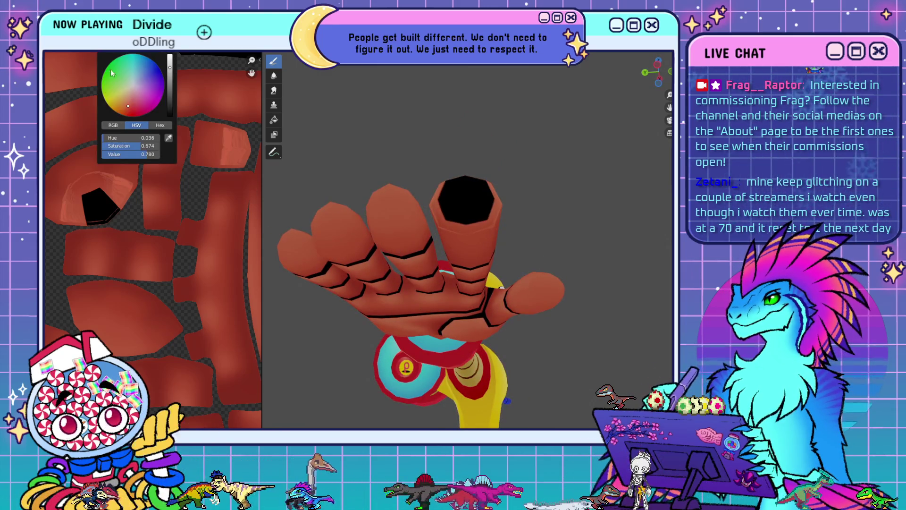
# - Sample a red from the texture, then orbit the whole arm to review the lighter fingertip shading
pyautogui.click(157, 135)
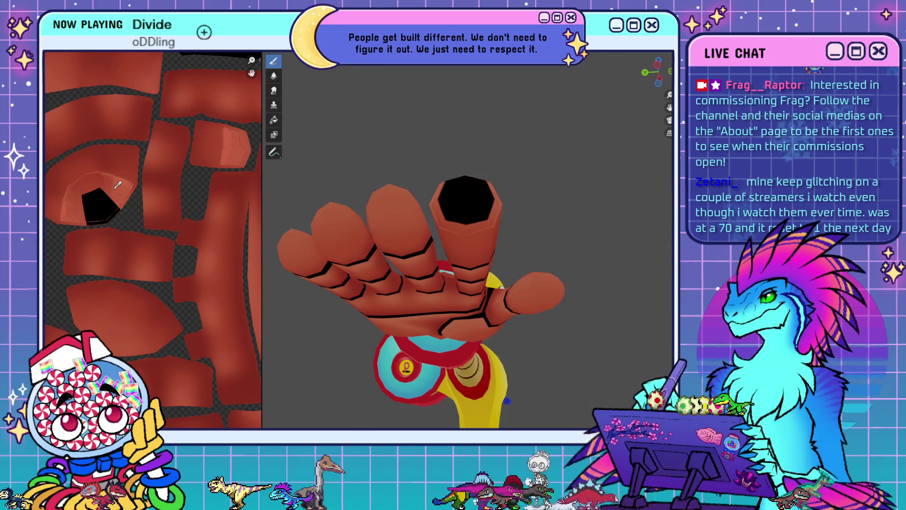
pyautogui.scroll(2, 389, 240)
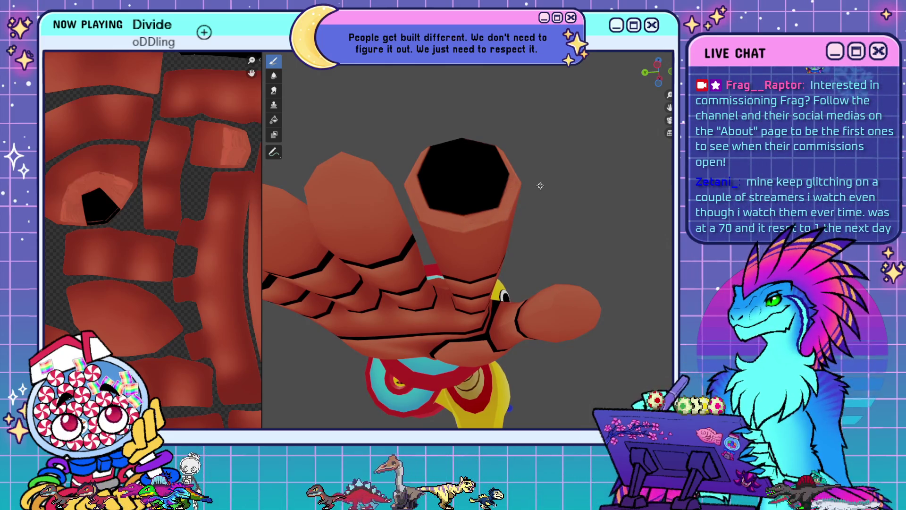
pyautogui.moveTo(535, 171); pyautogui.dragTo(542, 190, button='middle')
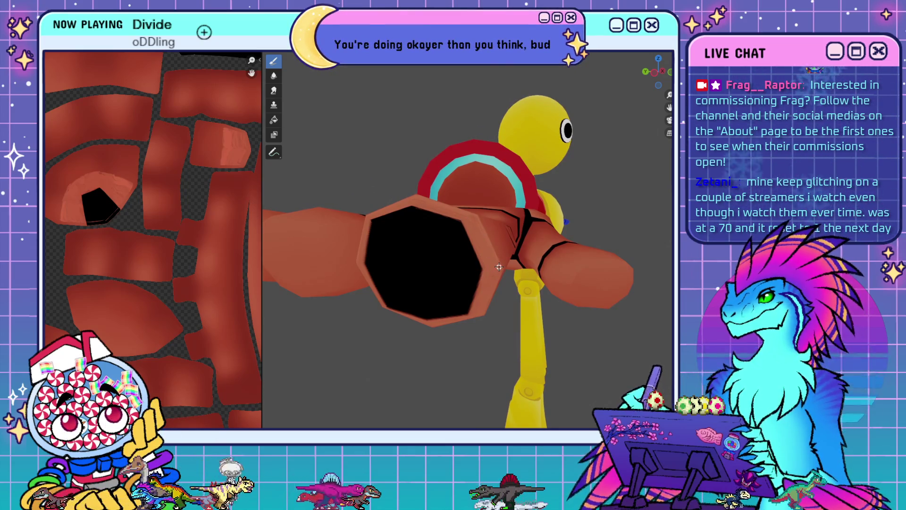
pyautogui.moveTo(492, 281); pyautogui.dragTo(532, 277, button='middle')
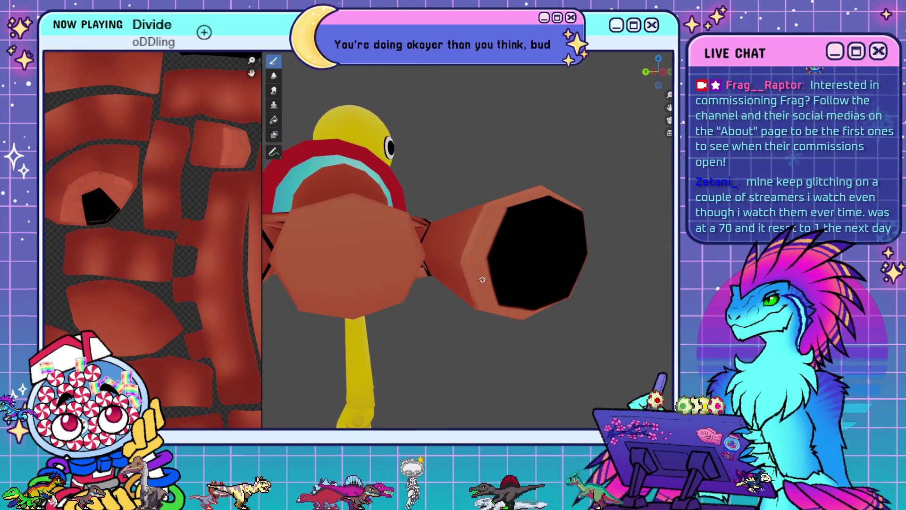
pyautogui.moveTo(482, 279)
pyautogui.mouseDown(button='middle')
pyautogui.moveTo(443, 281)
pyautogui.moveTo(448, 250)
pyautogui.moveTo(439, 264)
pyautogui.moveTo(364, 285)
pyautogui.moveTo(474, 276)
pyautogui.moveTo(487, 232)
pyautogui.mouseUp(button='middle')
pyautogui.moveTo(528, 233)
pyautogui.keyDown('alt'); pyautogui.mouseDown()
pyautogui.moveTo(563, 181)
pyautogui.moveTo(450, 320)
pyautogui.moveTo(572, 298)
pyautogui.moveTo(585, 231)
pyautogui.mouseUp(); pyautogui.keyUp('alt')
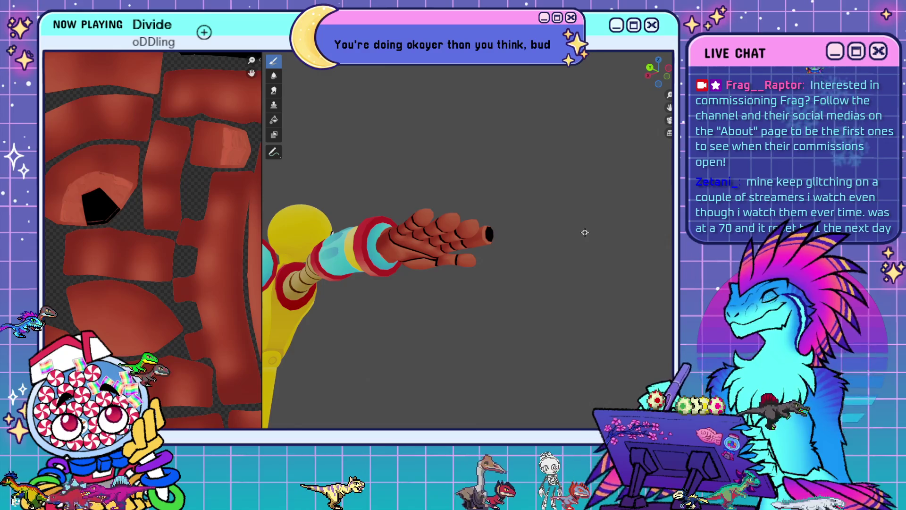
# - Orbit the arm palm-forward and bring up the paint colour picker (H 0.035, S 0.677, V 0.813)
pyautogui.keyDown('alt'); pyautogui.moveTo(542, 228); pyautogui.dragTo(516, 190); pyautogui.keyUp('alt')
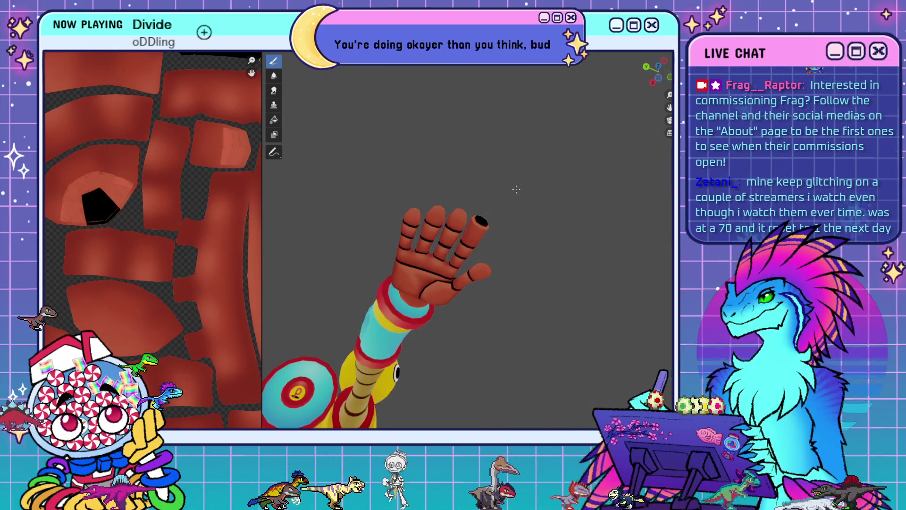
pyautogui.moveTo(516, 189)
pyautogui.keyDown('alt'); pyautogui.mouseDown()
pyautogui.moveTo(430, 287)
pyautogui.moveTo(560, 253)
pyautogui.mouseUp(); pyautogui.keyUp('alt')
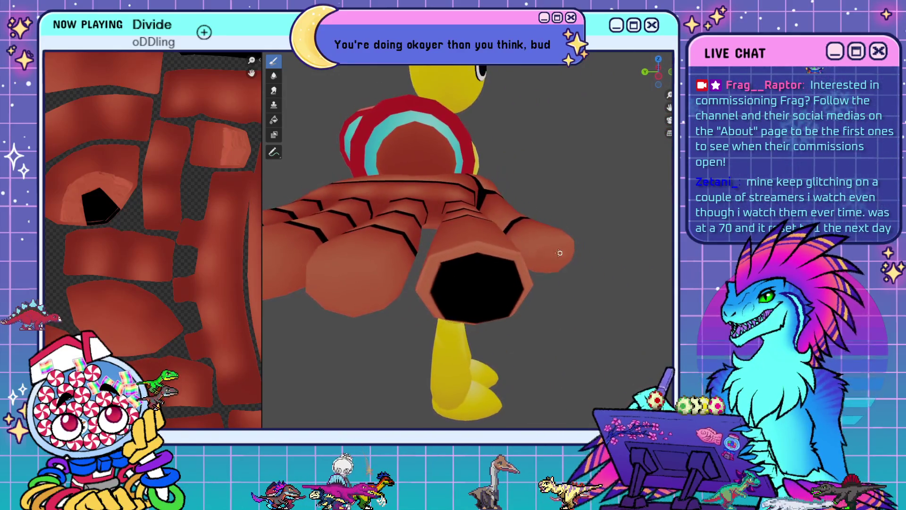
pyautogui.rightClick(105, 52)
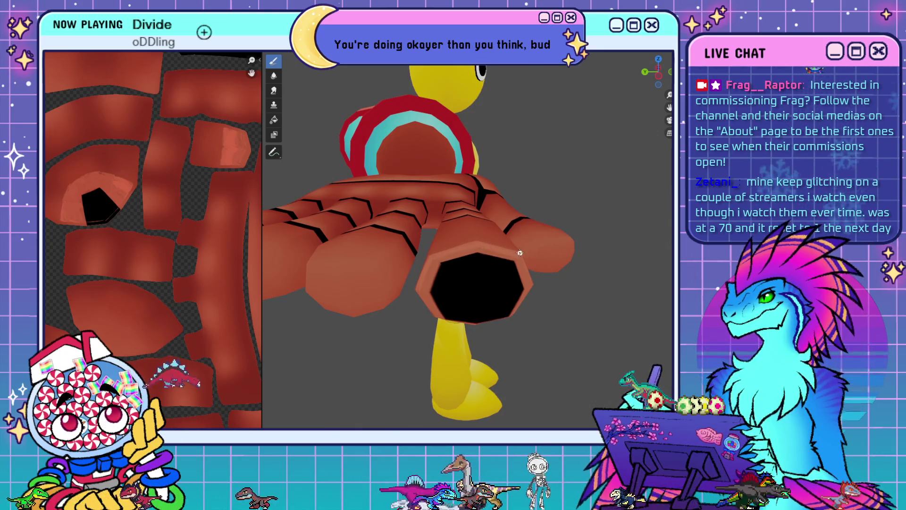
# - Orbit and zoom around the arm tube to inspect the black wrist opening from several angles
pyautogui.moveTo(573, 265)
pyautogui.mouseDown(button='middle')
pyautogui.moveTo(509, 306)
pyautogui.moveTo(483, 338)
pyautogui.mouseUp(button='middle')
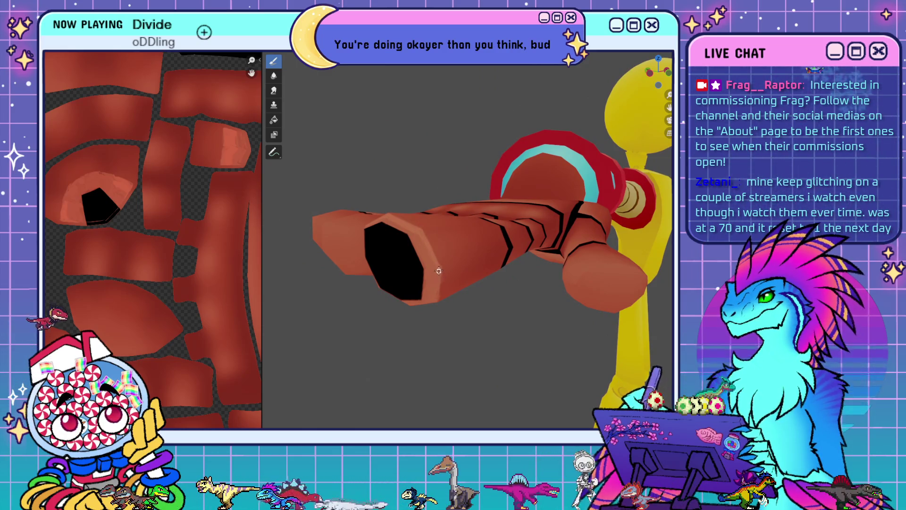
pyautogui.moveTo(543, 186); pyautogui.dragTo(594, 188, button='middle')
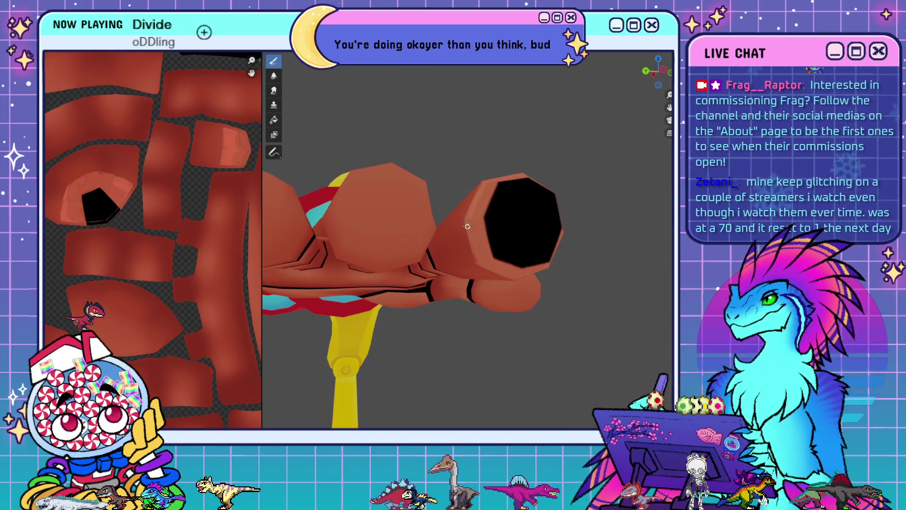
pyautogui.moveTo(559, 193)
pyautogui.mouseDown(button='middle')
pyautogui.moveTo(542, 310)
pyautogui.moveTo(507, 298)
pyautogui.mouseUp(button='middle')
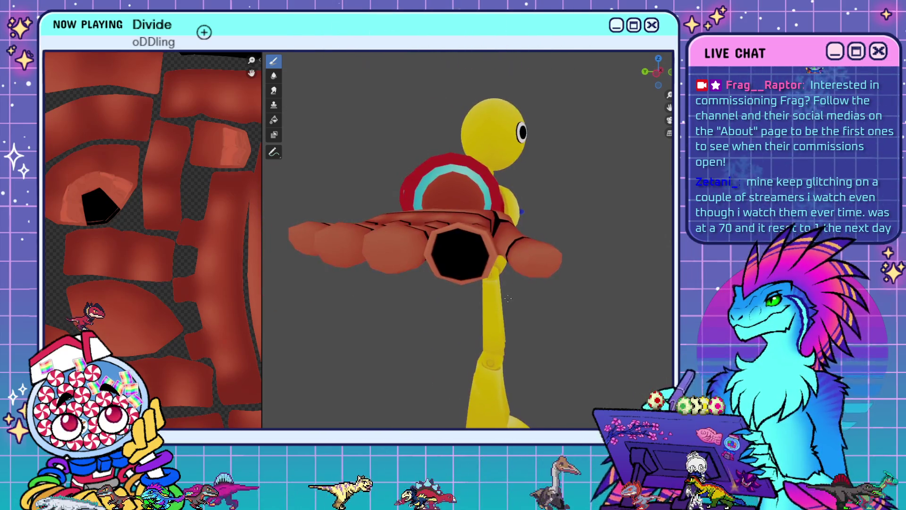
pyautogui.scroll(5, 515, 298)
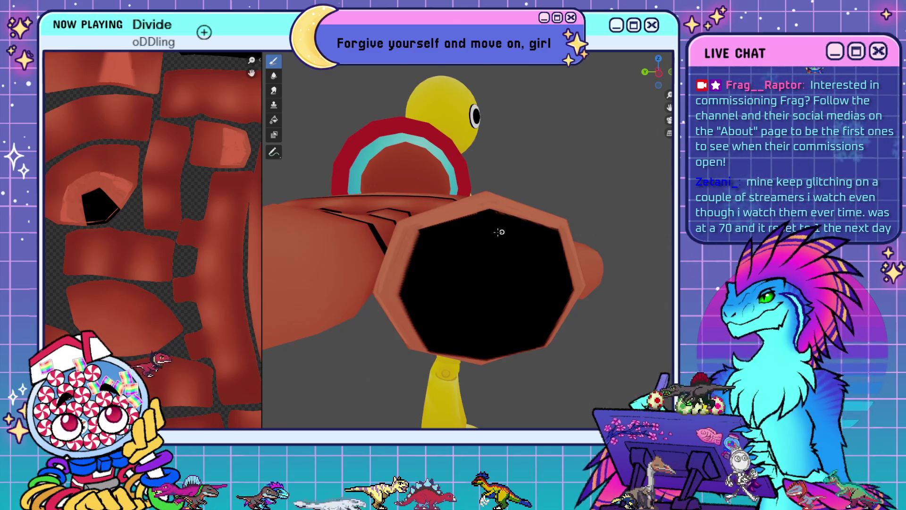
pyautogui.keyDown('alt'); pyautogui.moveTo(409, 234); pyautogui.dragTo(421, 283); pyautogui.keyUp('alt')
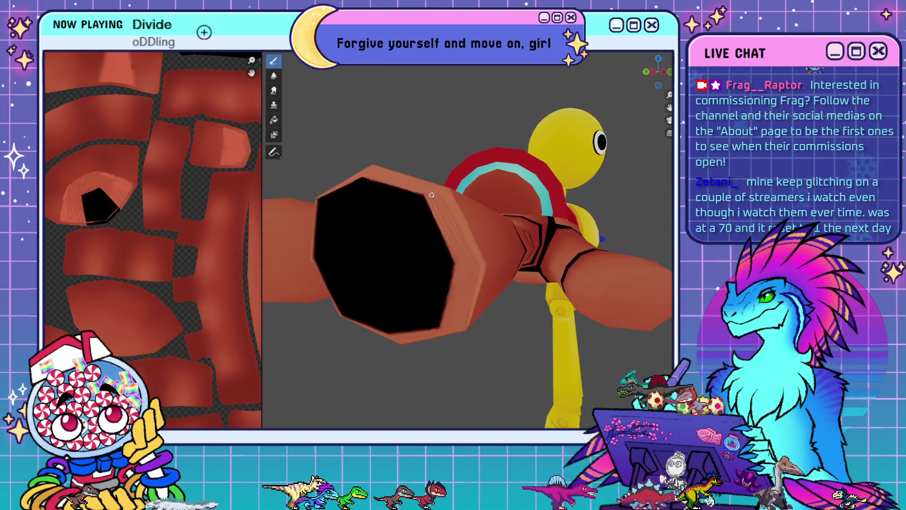
pyautogui.keyDown('alt'); pyautogui.moveTo(457, 157); pyautogui.dragTo(511, 162); pyautogui.keyUp('alt')
pyautogui.moveTo(598, 219)
pyautogui.keyDown('alt'); pyautogui.mouseDown()
pyautogui.moveTo(542, 226)
pyautogui.moveTo(601, 228)
pyautogui.moveTo(474, 200)
pyautogui.mouseUp(); pyautogui.keyUp('alt')
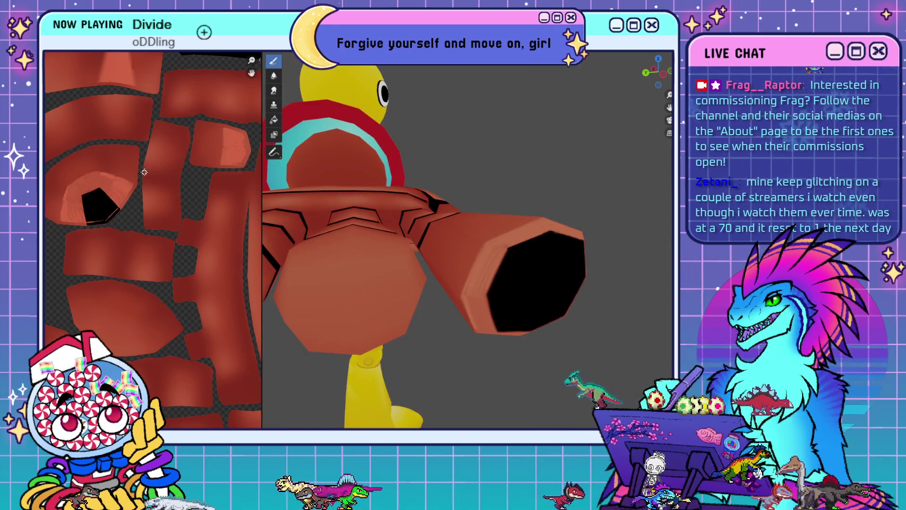
# - Raise the paint colour's value to 0.867 and orbit around the arm to check it
pyautogui.press('e')
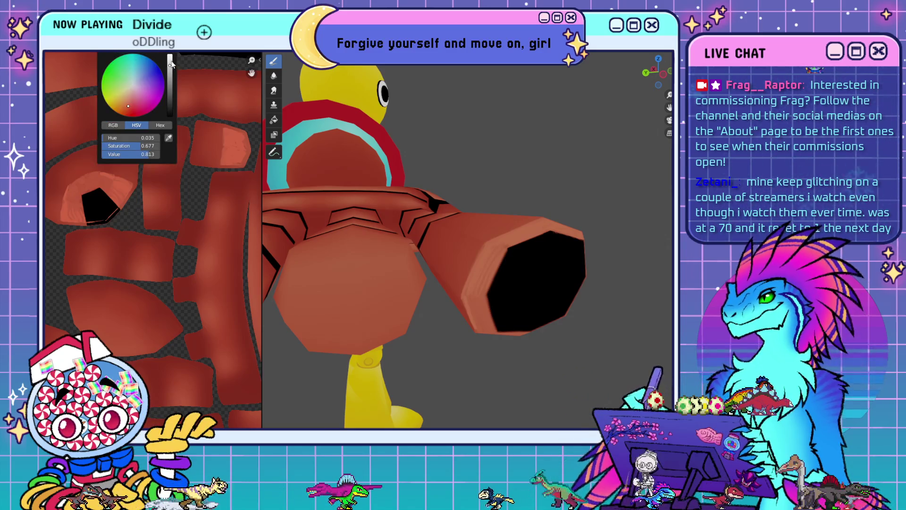
pyautogui.moveTo(171, 63); pyautogui.dragTo(170, 61)
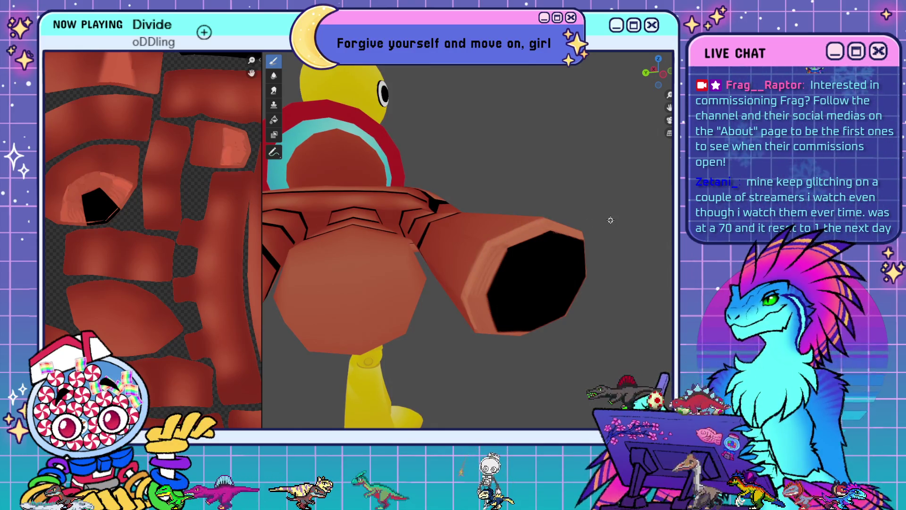
pyautogui.moveTo(610, 220); pyautogui.dragTo(522, 301, button='middle')
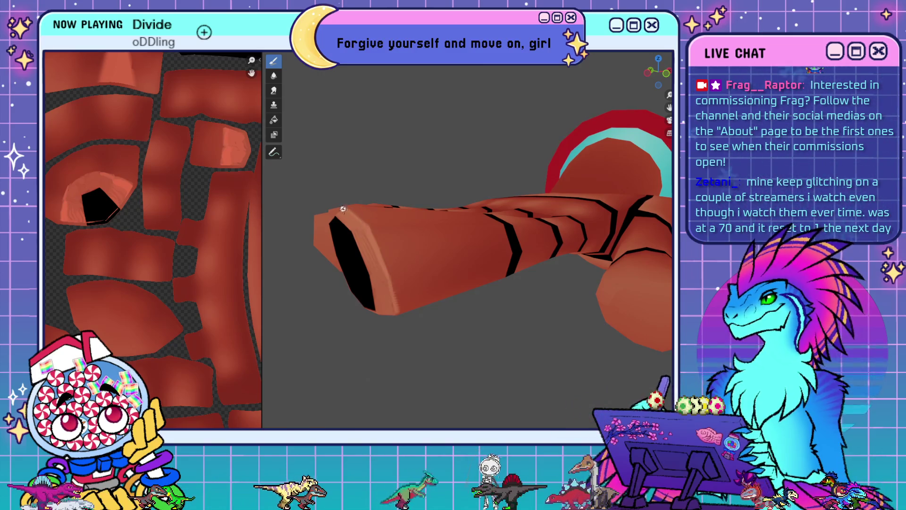
pyautogui.moveTo(328, 161)
pyautogui.mouseDown(button='middle')
pyautogui.moveTo(573, 252)
pyautogui.moveTo(528, 250)
pyautogui.moveTo(585, 247)
pyautogui.moveTo(566, 244)
pyautogui.moveTo(475, 132)
pyautogui.mouseUp(button='middle')
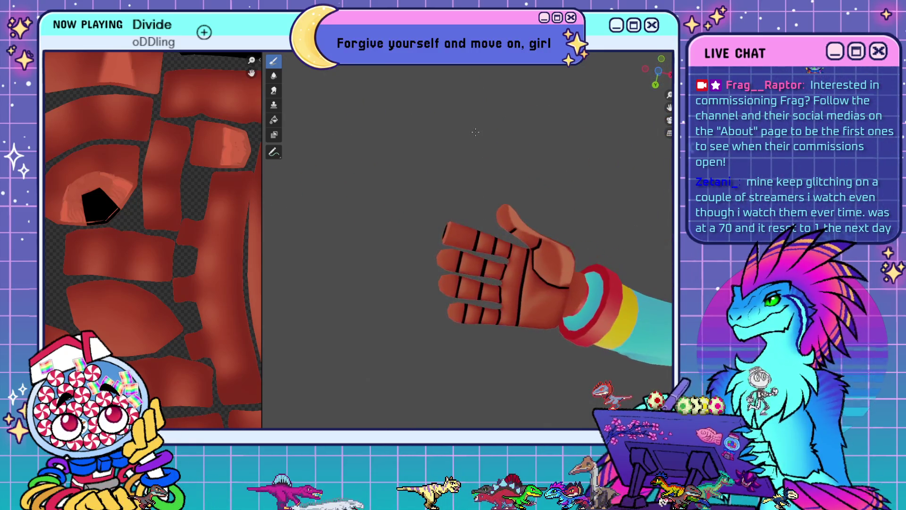
pyautogui.moveTo(494, 253)
pyautogui.mouseDown(button='middle')
pyautogui.moveTo(380, 176)
pyautogui.moveTo(392, 184)
pyautogui.mouseUp(button='middle')
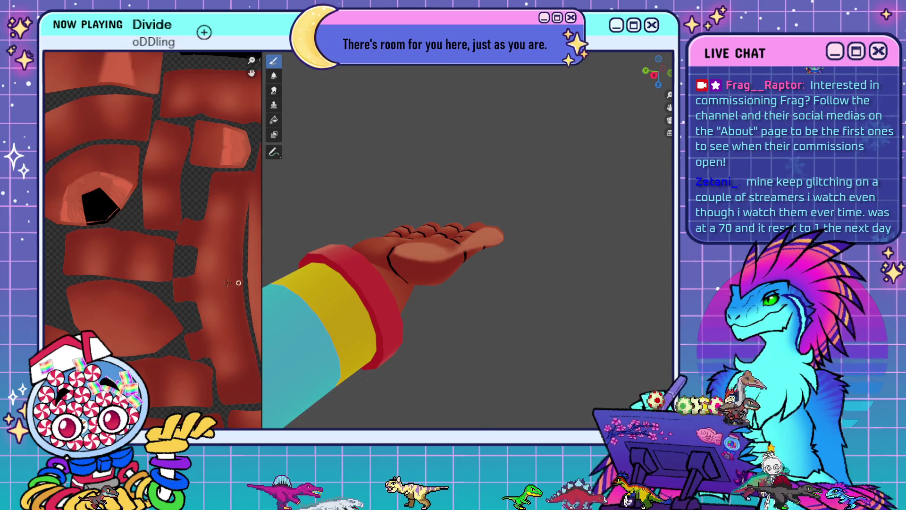
# - Zoom the image editor out to the full texture, orbit to a palm view, and sample a paint colour
pyautogui.scroll(-7, 136, 245)
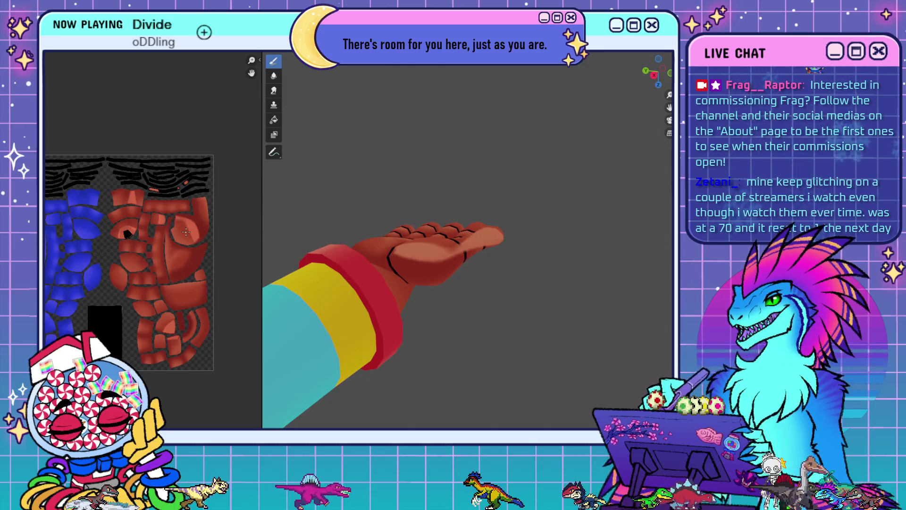
pyautogui.scroll(2, 423, 288)
pyautogui.moveTo(423, 287); pyautogui.dragTo(450, 323, button='middle')
pyautogui.moveTo(440, 285)
pyautogui.mouseDown(button='middle')
pyautogui.moveTo(499, 331)
pyautogui.moveTo(485, 285)
pyautogui.moveTo(570, 310)
pyautogui.moveTo(567, 279)
pyautogui.moveTo(524, 290)
pyautogui.mouseUp(button='middle')
pyautogui.rightClick(134, 90)
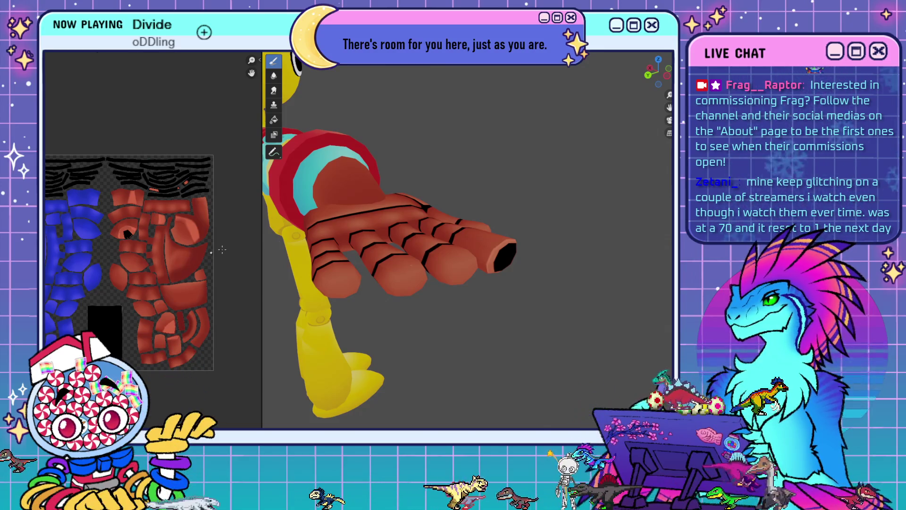
# - Recheck the glove from the wrist opening and front, then switch to the texture image in another window
pyautogui.scroll(2, 592, 282)
pyautogui.moveTo(592, 282); pyautogui.dragTo(552, 269, button='middle')
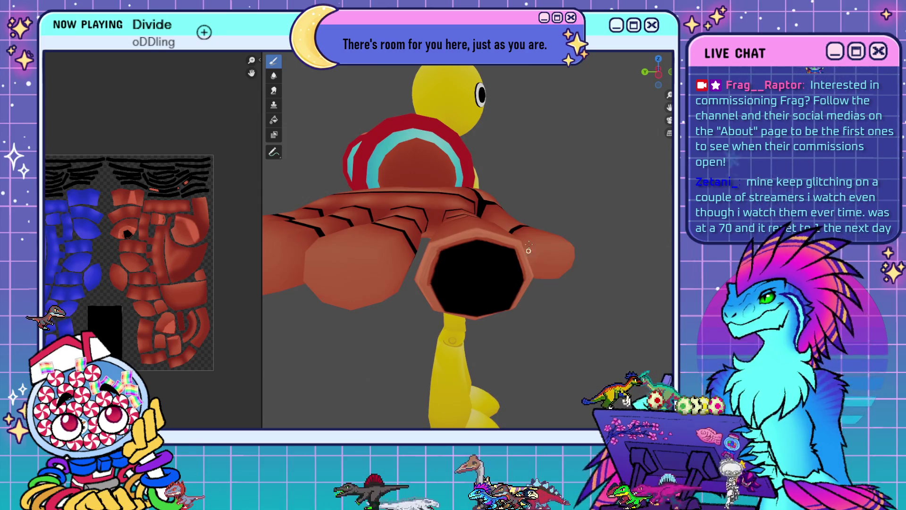
pyautogui.moveTo(561, 222)
pyautogui.mouseDown(button='middle')
pyautogui.moveTo(563, 188)
pyautogui.moveTo(604, 209)
pyautogui.mouseUp(button='middle')
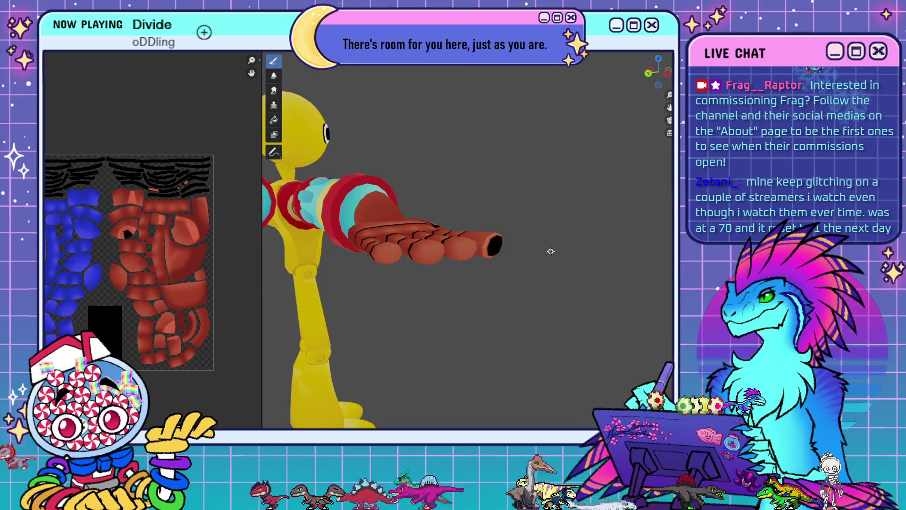
pyautogui.moveTo(551, 251)
pyautogui.mouseDown(button='middle')
pyautogui.moveTo(445, 269)
pyautogui.moveTo(552, 259)
pyautogui.moveTo(548, 246)
pyautogui.moveTo(562, 254)
pyautogui.mouseUp(button='middle')
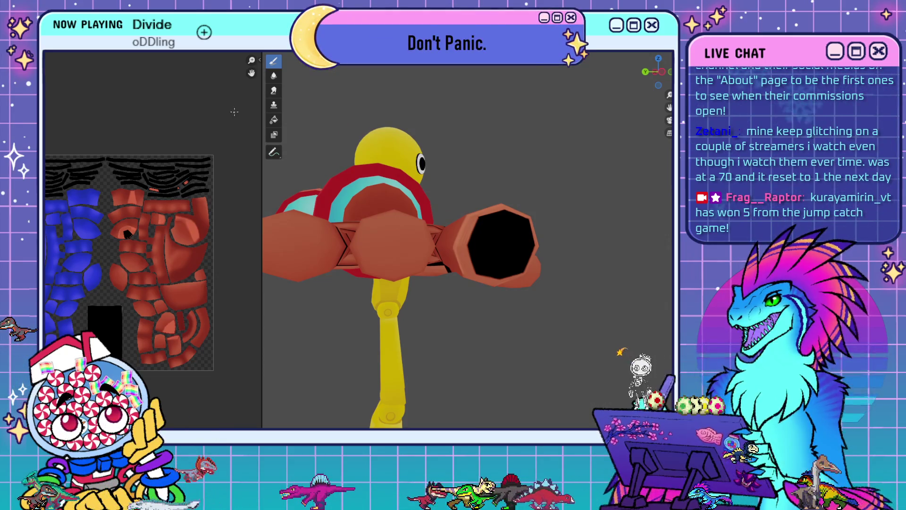
pyautogui.click(92, 46)
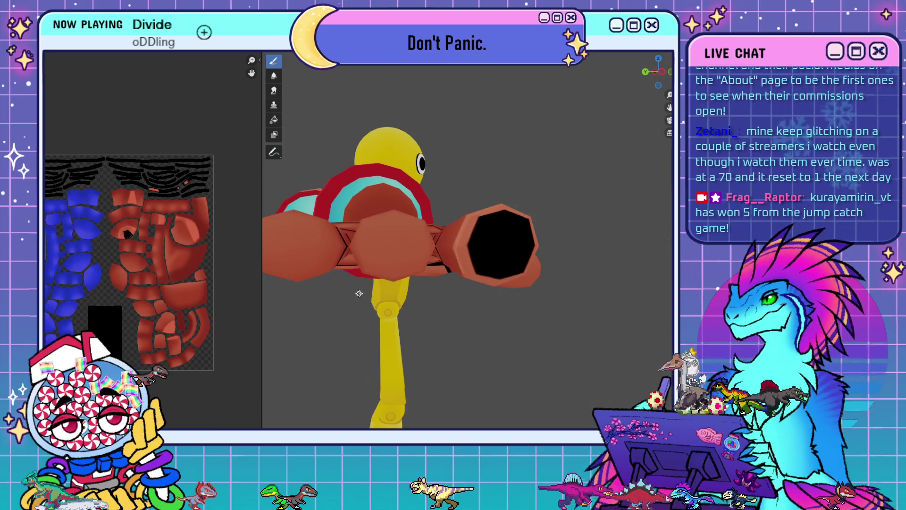
pyautogui.hotkey('alt', 'Tab')
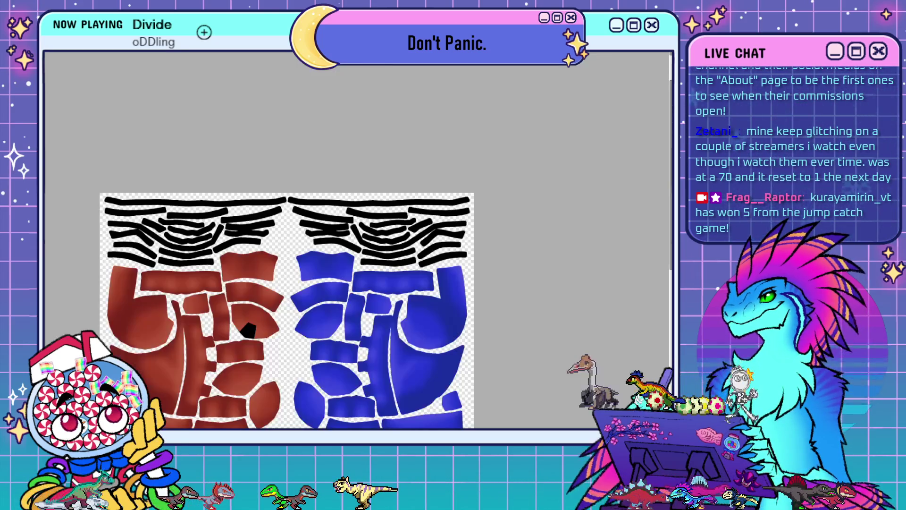
# - Browse the neighbouring image files, view the whole texture map mirrored, and close the preview
pyautogui.scroll(3, 248, 159)
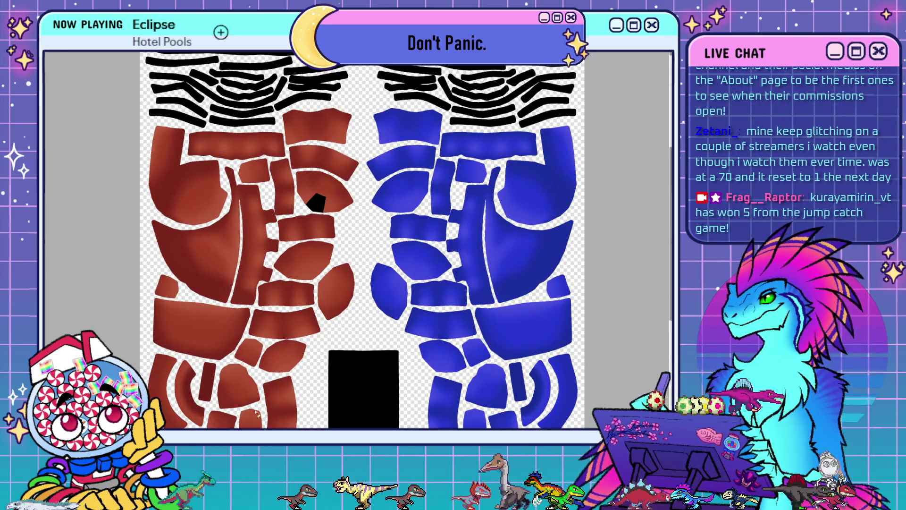
pyautogui.press('Right')
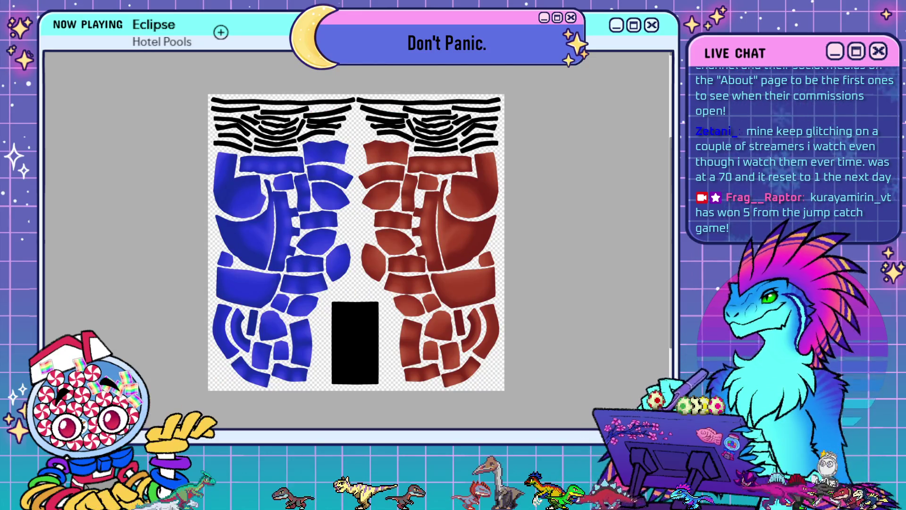
pyautogui.press('Right')
pyautogui.press('Right')
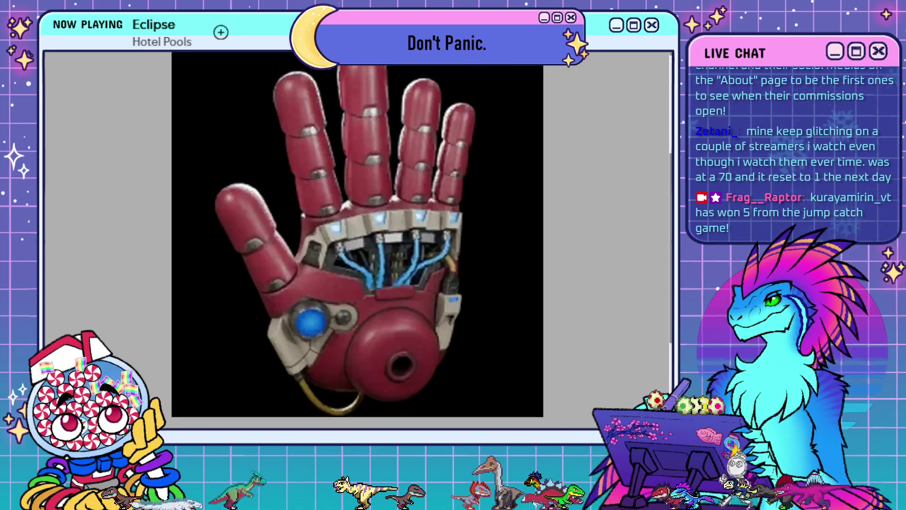
pyautogui.press('Left')
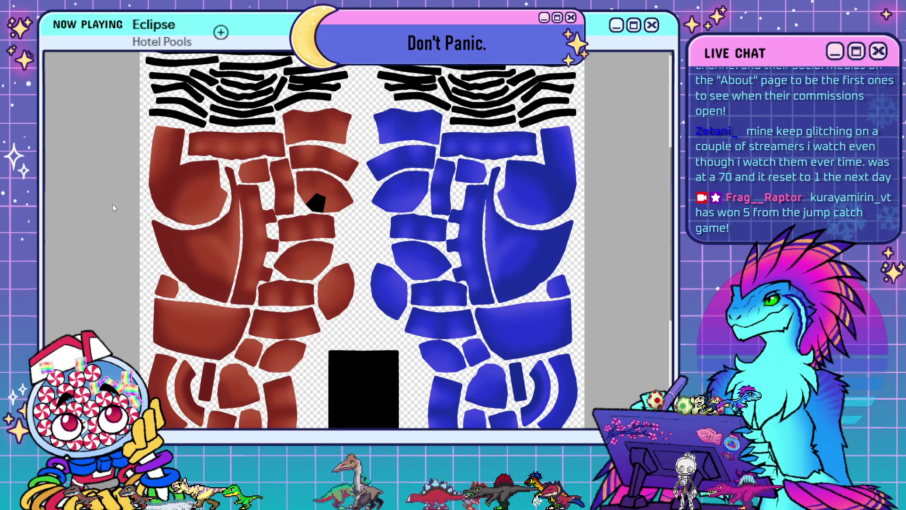
pyautogui.hotkey('ctrl', '0')
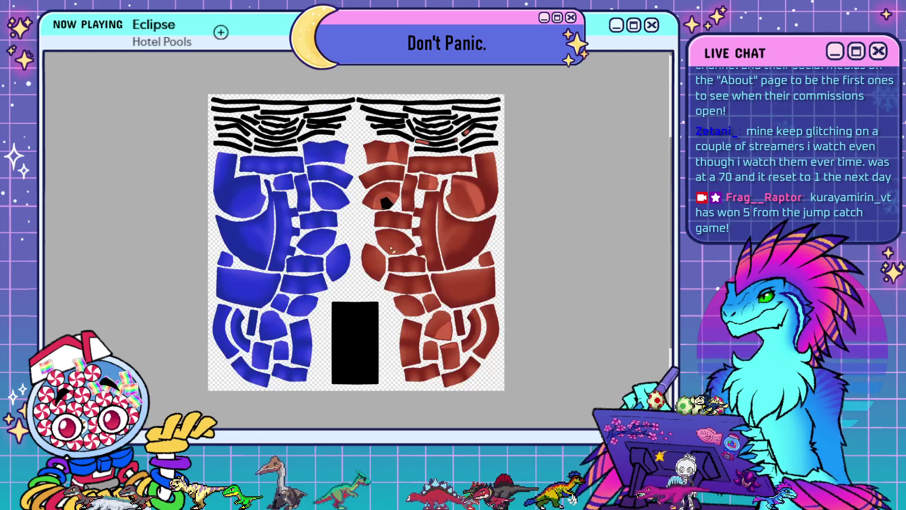
pyautogui.press('Escape')
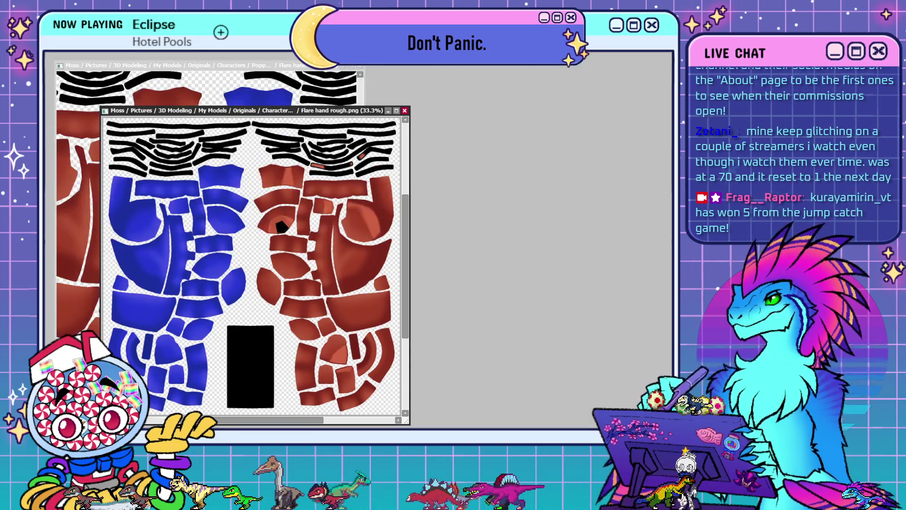
# - Close Flare hand rough.png and paint red-orange shading around the black fingertip opening on the flipped Flare hand.sai canvas
pyautogui.click(92, 135)
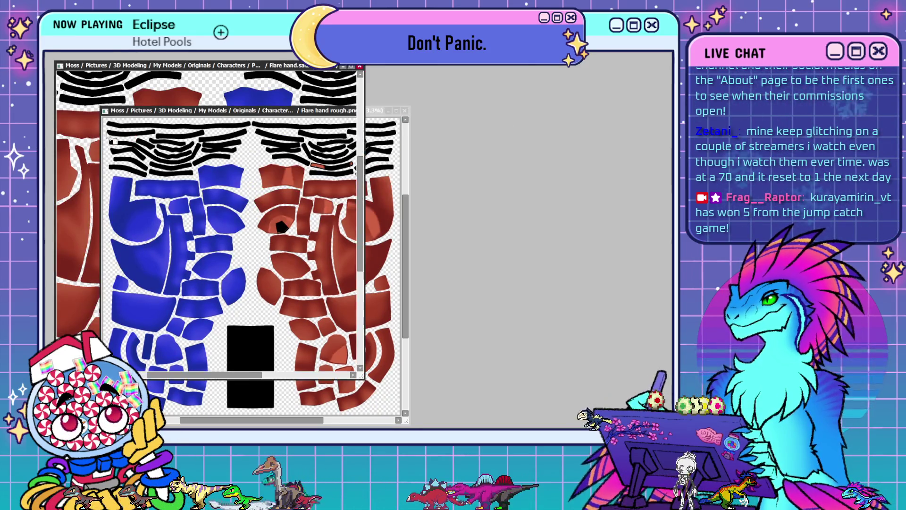
pyautogui.click(405, 111)
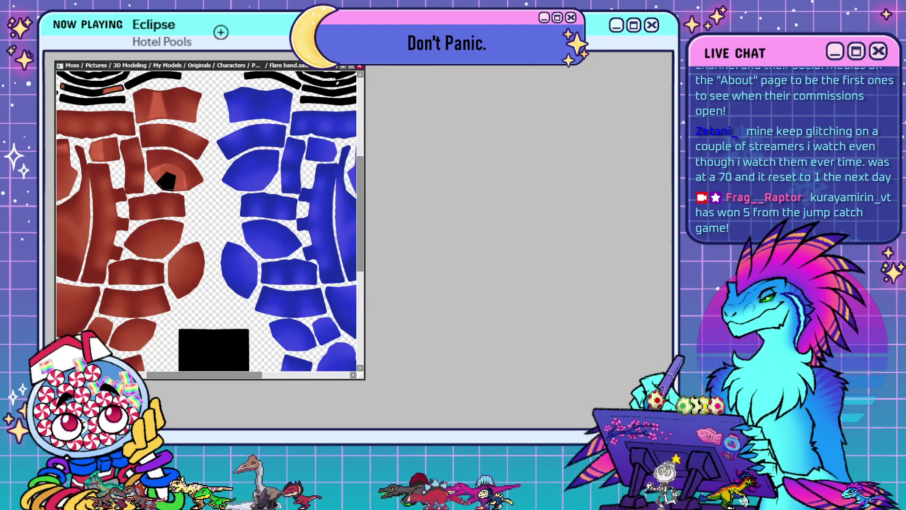
pyautogui.click(351, 67)
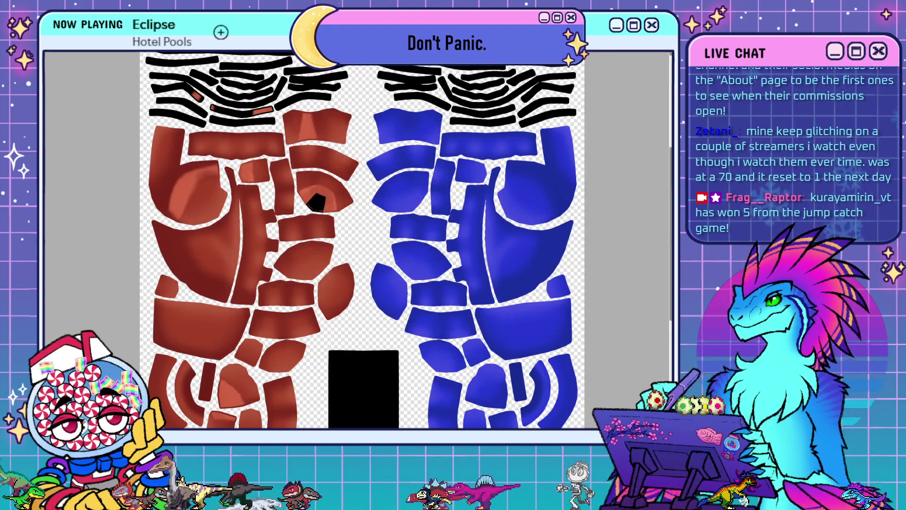
pyautogui.press('h')
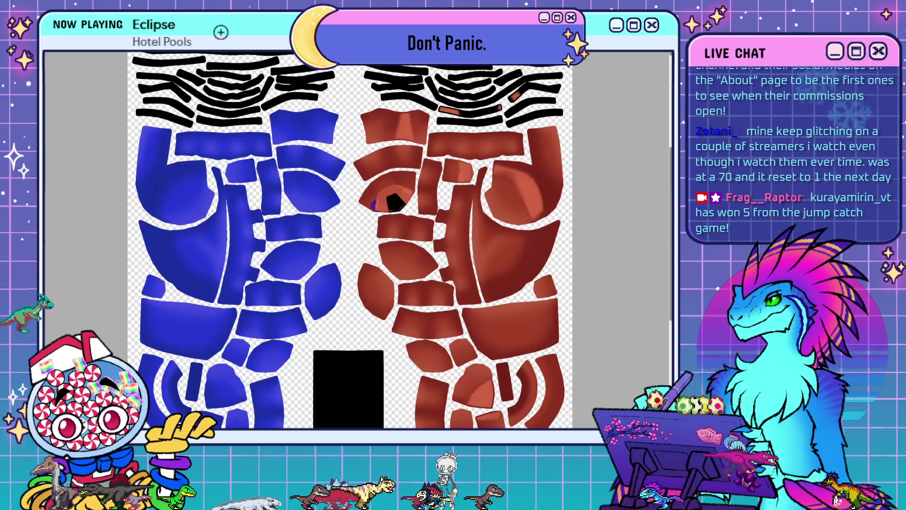
pyautogui.moveTo(366, 201)
pyautogui.mouseDown()
pyautogui.moveTo(411, 179)
pyautogui.moveTo(465, 176)
pyautogui.mouseUp()
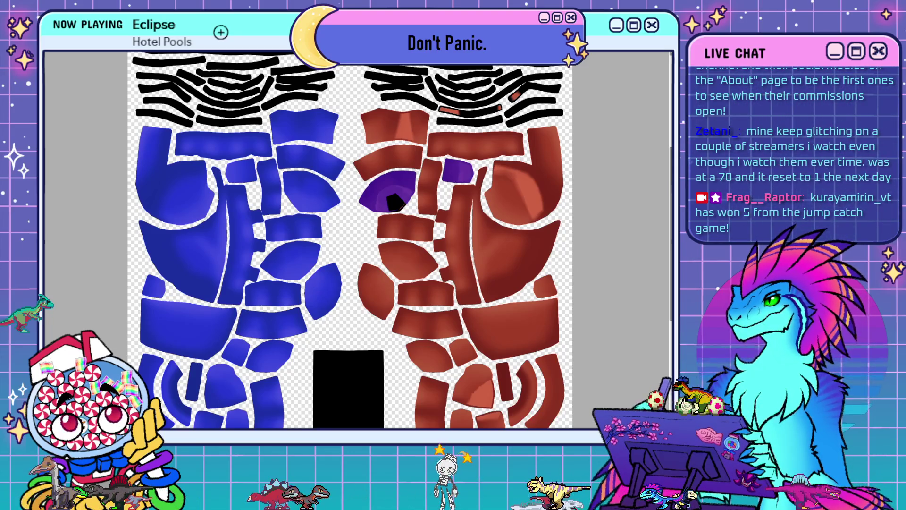
pyautogui.hotkey('ctrl', 'u')
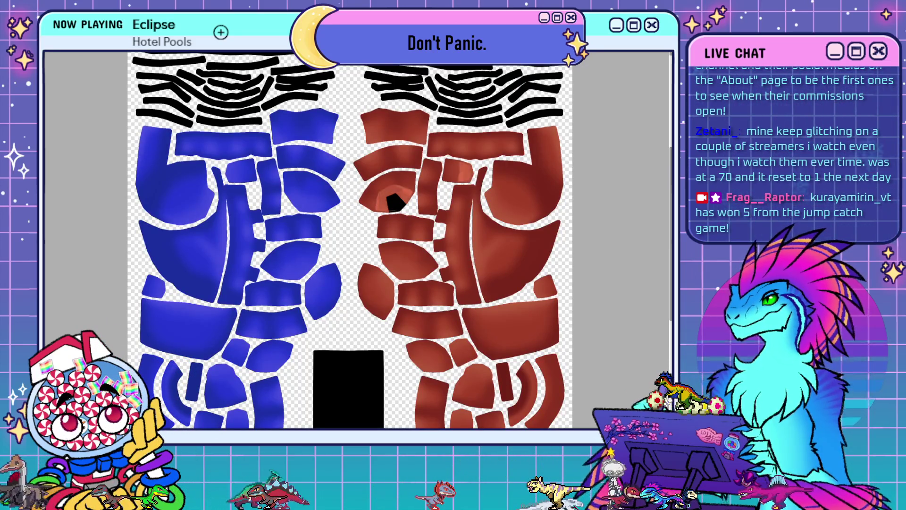
pyautogui.scroll(5, 361, 245)
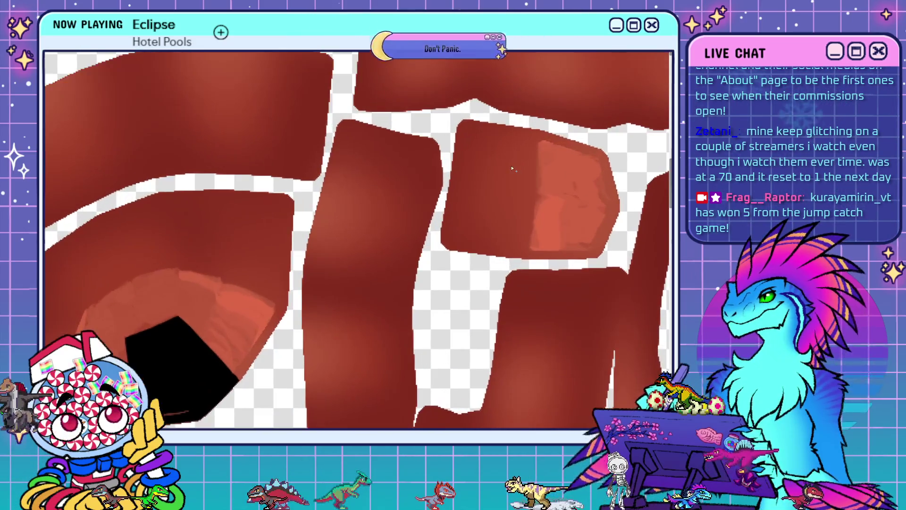
# - Show the UV wireframe and Magic Wand-select the faces around the black opening plus the small island's right half
pyautogui.scroll(-1, 399, 382)
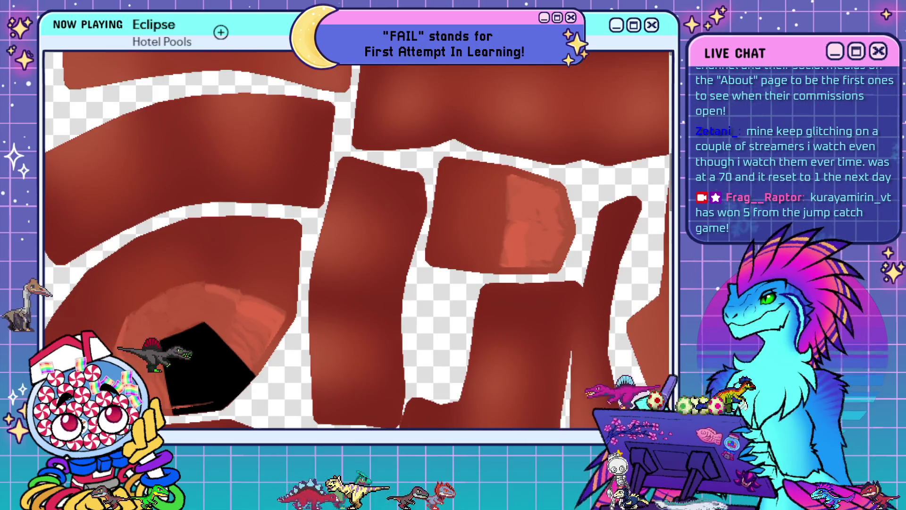
pyautogui.hotkey('ctrl', 'h')
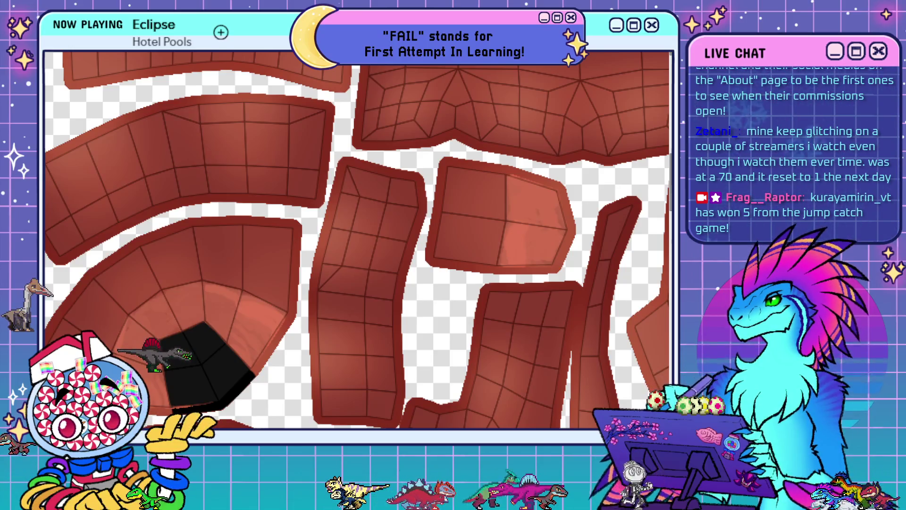
pyautogui.moveTo(156, 307); pyautogui.dragTo(219, 310)
pyautogui.click(219, 310)
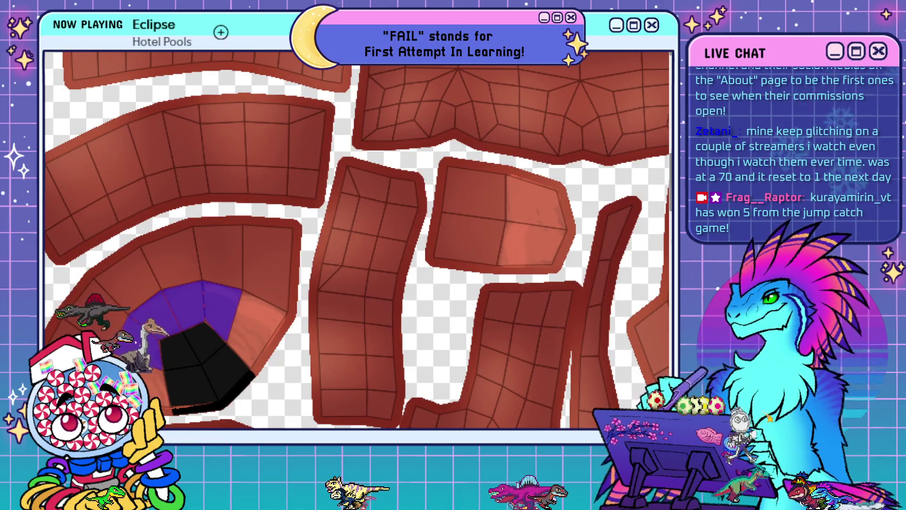
pyautogui.hotkey('ctrl', 'z')
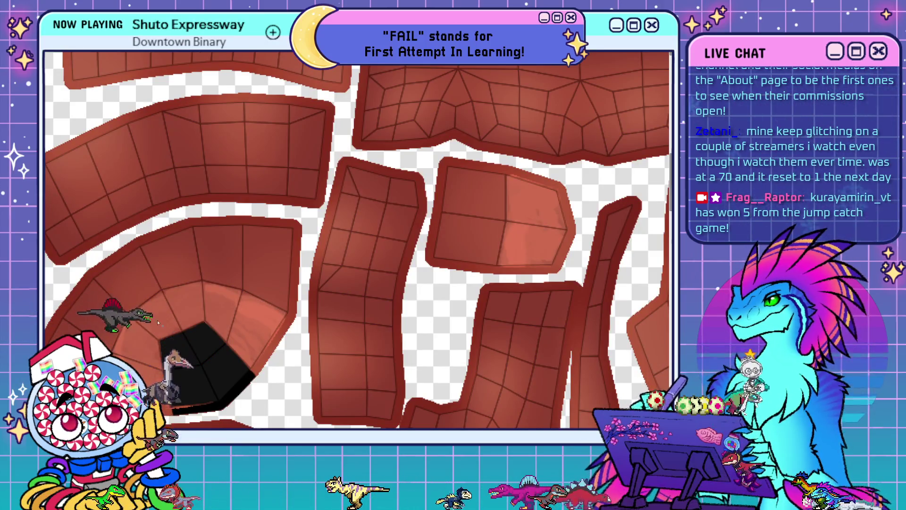
pyautogui.click(249, 332)
pyautogui.click(136, 342)
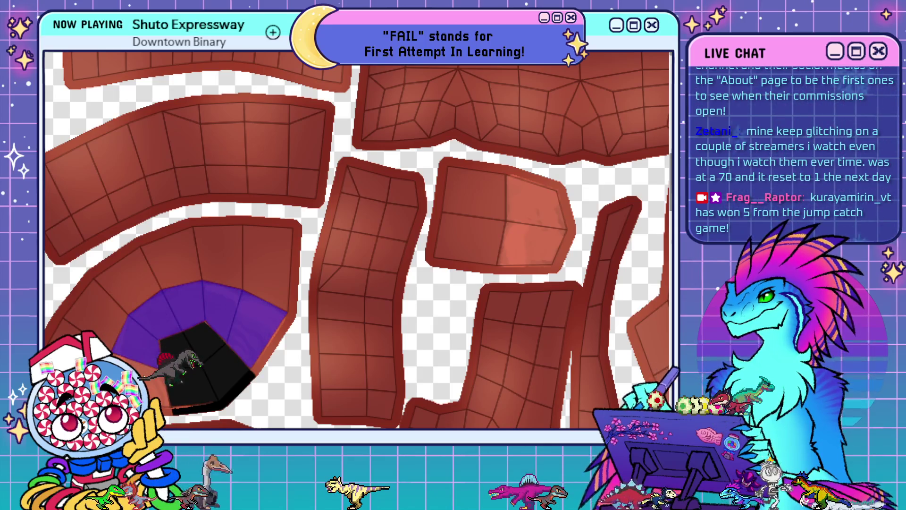
pyautogui.click(524, 198)
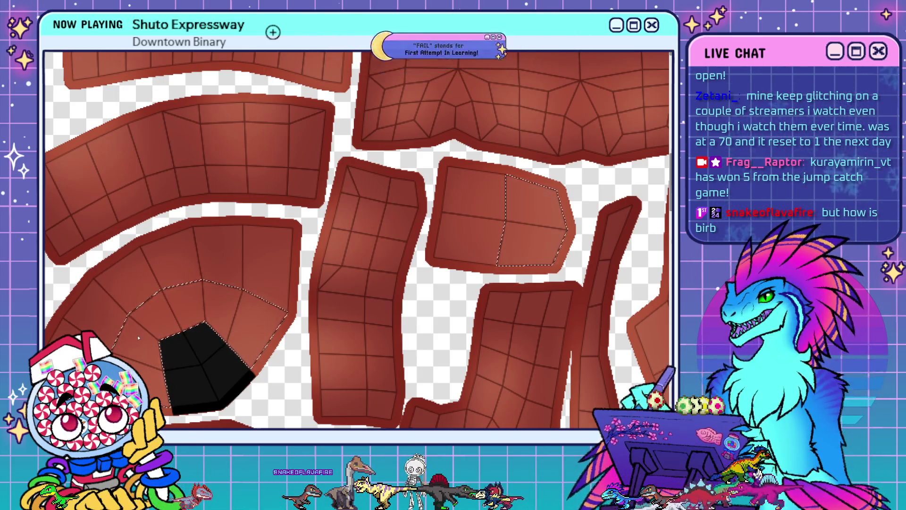
# - Lighten the selected faces into highlights, hiding the wireframe to compare before and after
pyautogui.hotkey('alt', 'BackSpace')
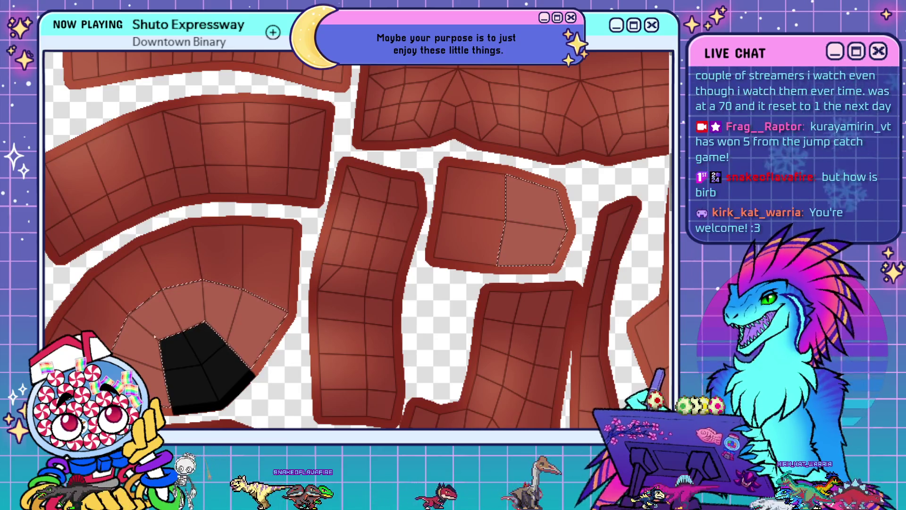
pyautogui.scroll(-3, 198, 349)
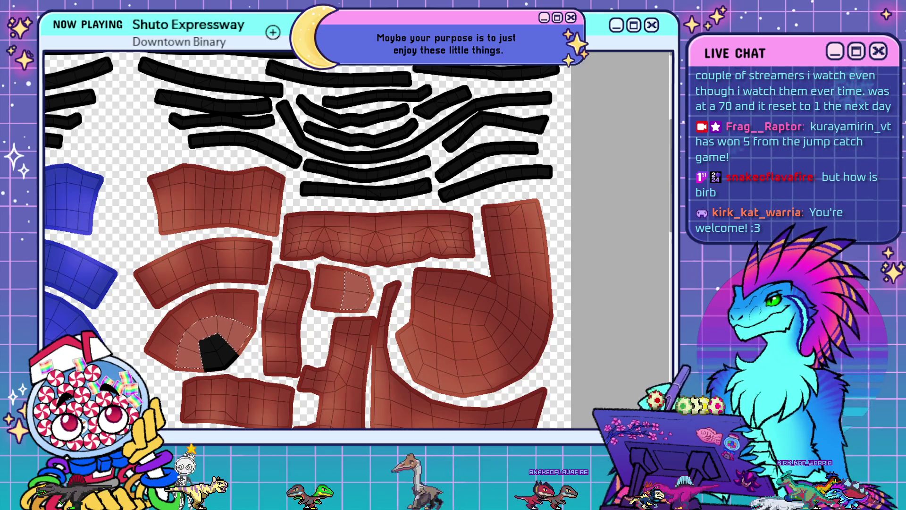
pyautogui.hotkey('ctrl', ',')
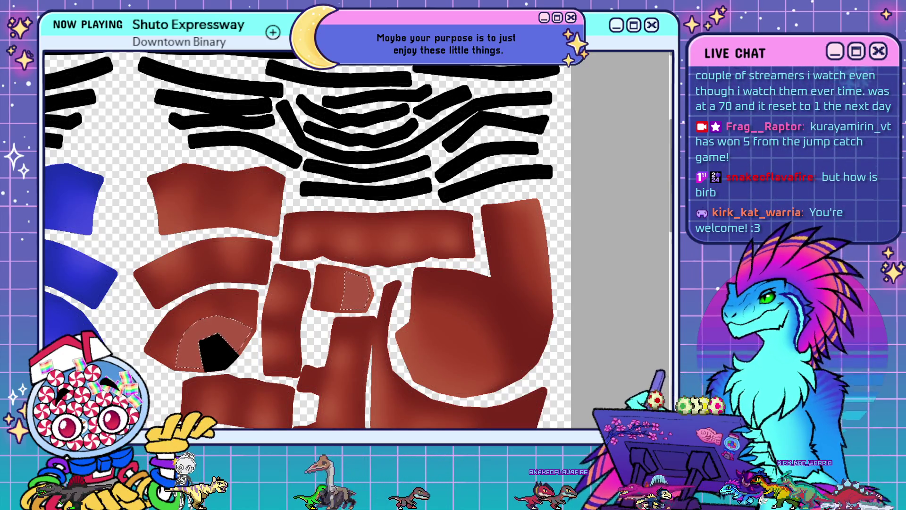
pyautogui.hotkey('alt', 'BackSpace')
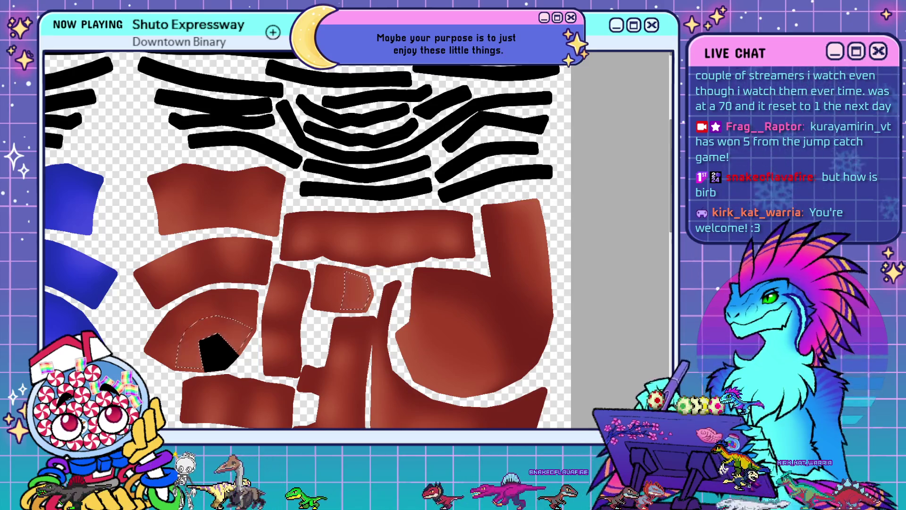
pyautogui.hotkey('ctrl', 'z')
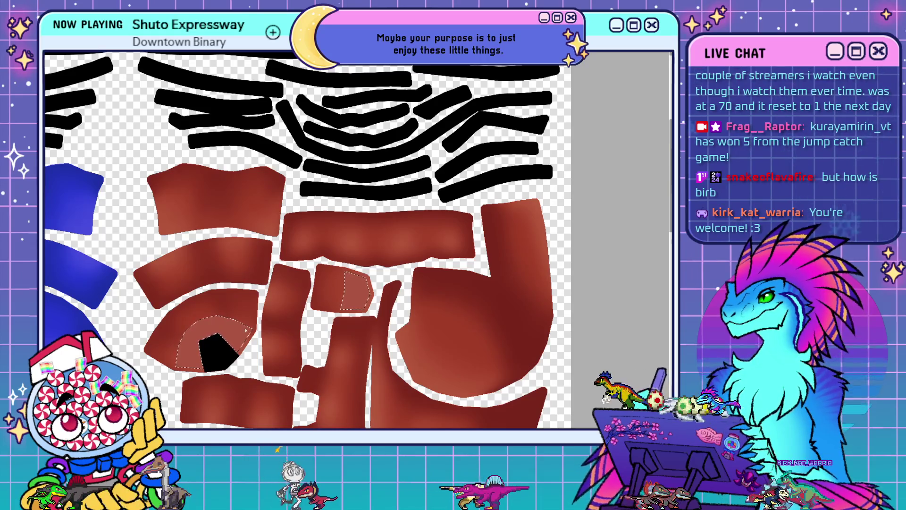
# - View the whole texture sheet to check the highlights, then clear the selection
pyautogui.hotkey('ctrl', '0')
pyautogui.hotkey('ctrl', '-')
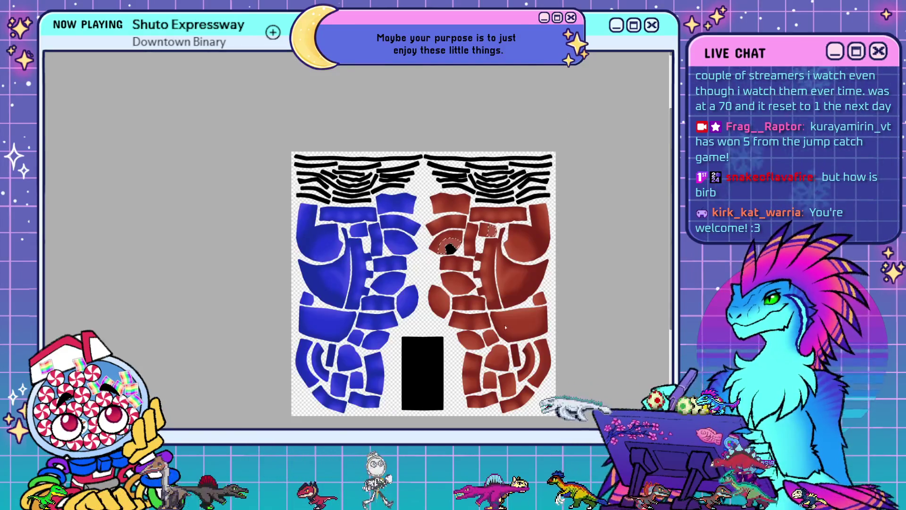
pyautogui.scroll(5, 527, 343)
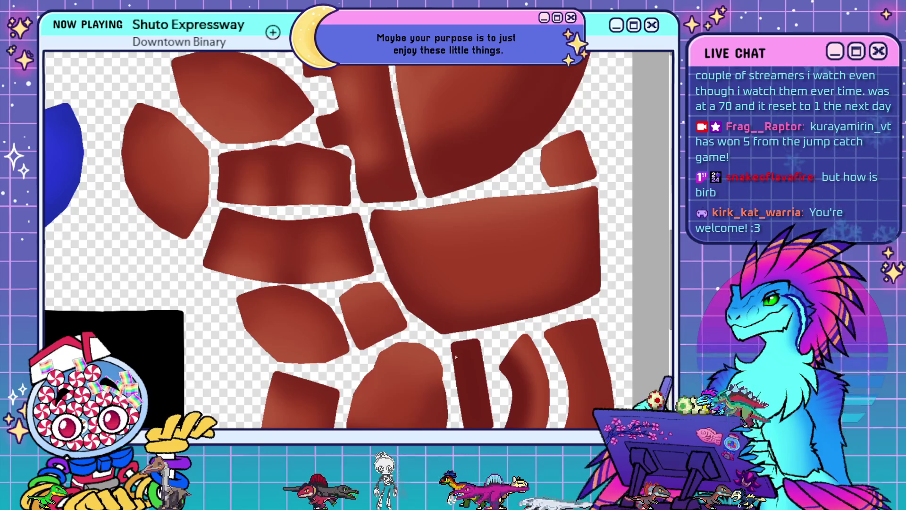
pyautogui.scroll(-3, 459, 349)
pyautogui.scroll(3, 386, 78)
pyautogui.scroll(-3, 359, 132)
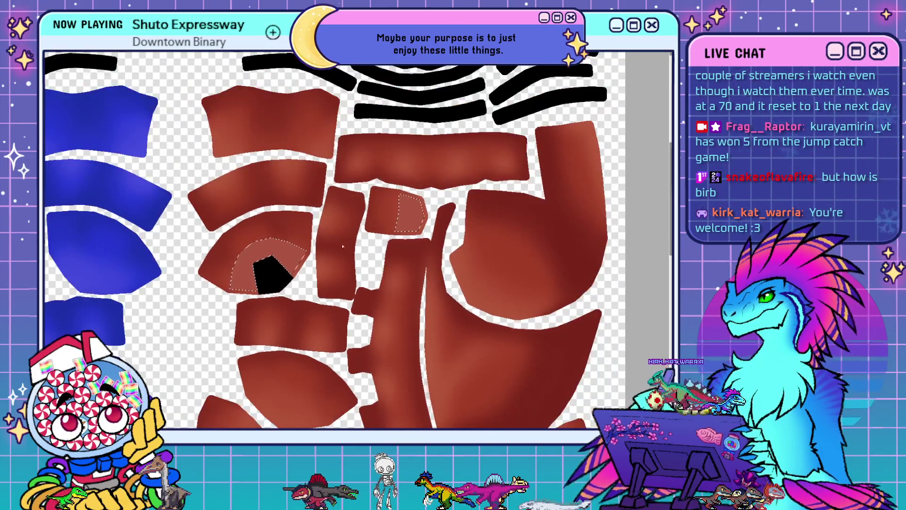
pyautogui.scroll(3, 340, 177)
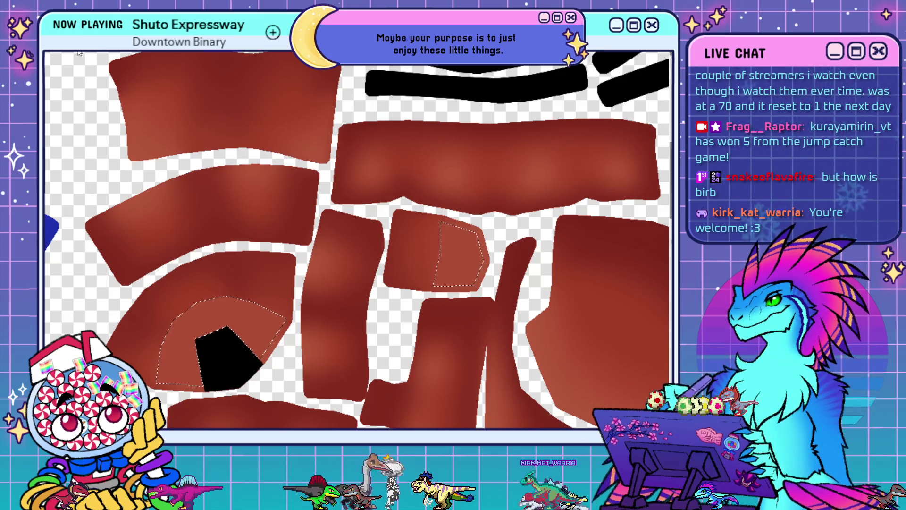
pyautogui.hotkey('ctrl', 'd')
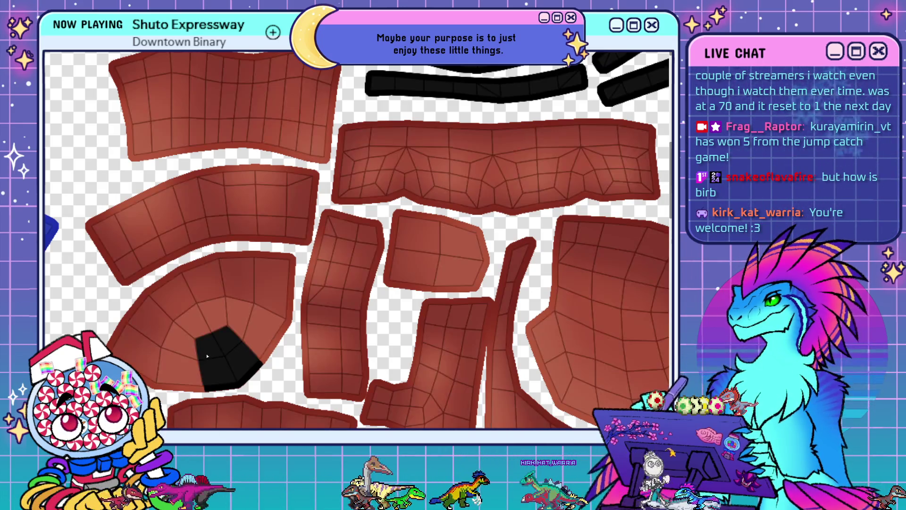
# - Undo the accidental red fill, the opening marking and the earlier highlights on both islands
pyautogui.click(228, 358)
pyautogui.hotkey('ctrl', 'z')
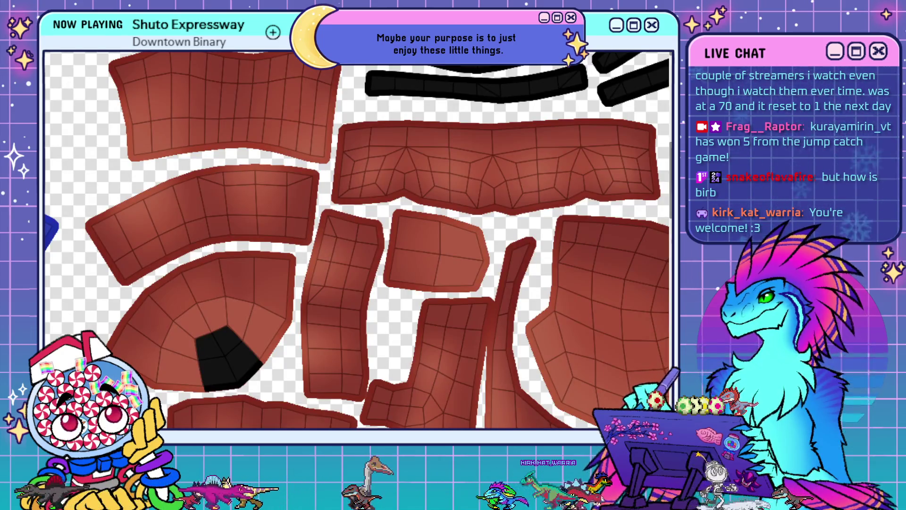
pyautogui.moveTo(203, 340); pyautogui.dragTo(228, 368)
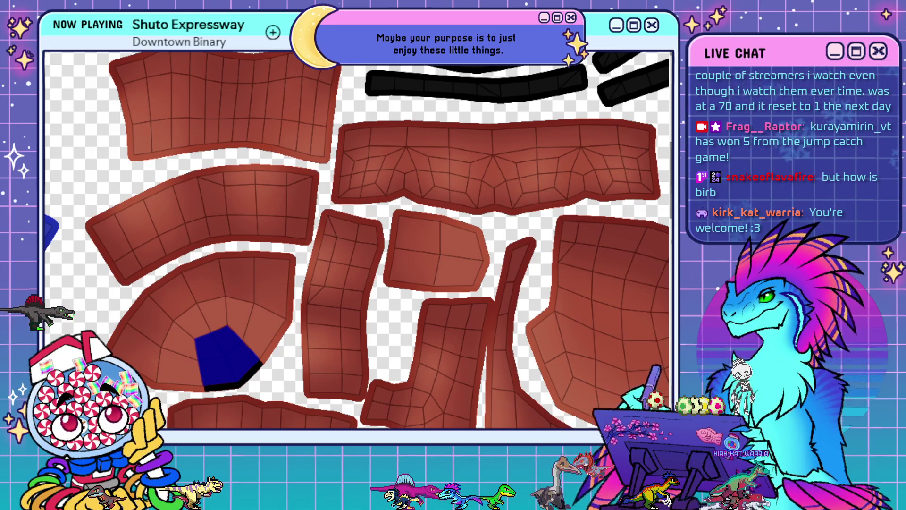
pyautogui.hotkey('ctrl', 'z')
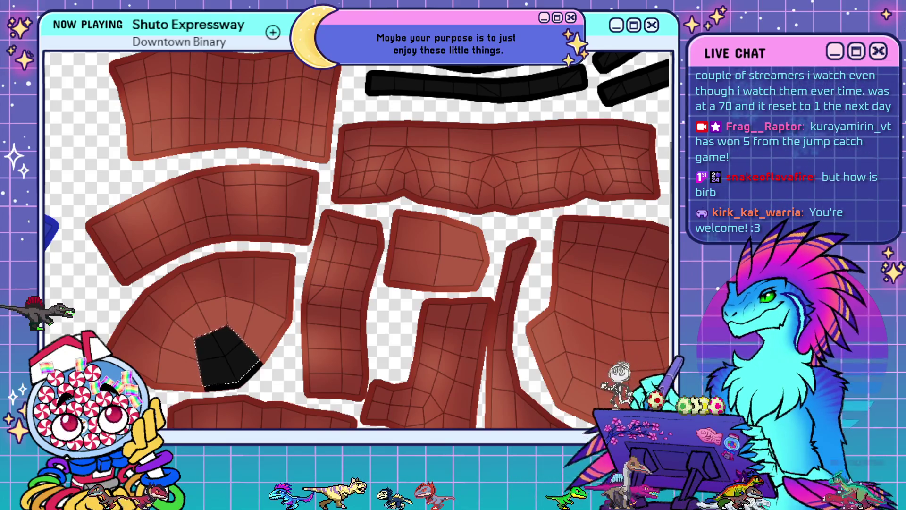
pyautogui.hotkey('ctrl', 'shift', 'z')
pyautogui.hotkey('ctrl', 'z')
pyautogui.scroll(2, 177, 366)
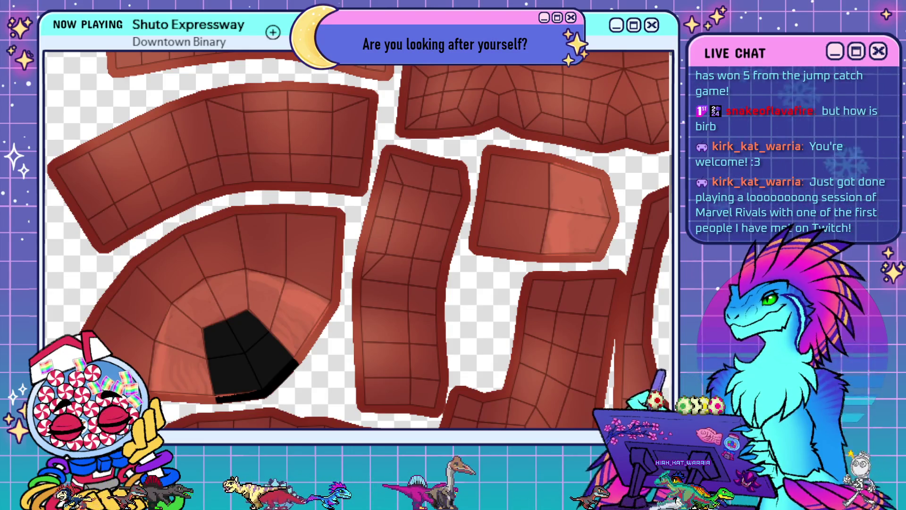
pyautogui.hotkey('ctrl', 'z')
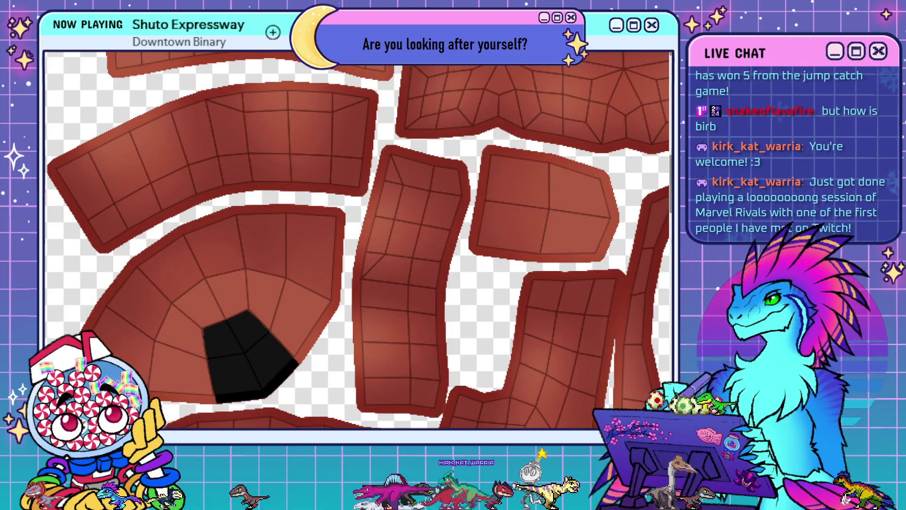
# - Select the faces beside the black opening and the small island's right half, and lighten them into highlights
pyautogui.click(302, 306)
pyautogui.click(179, 365)
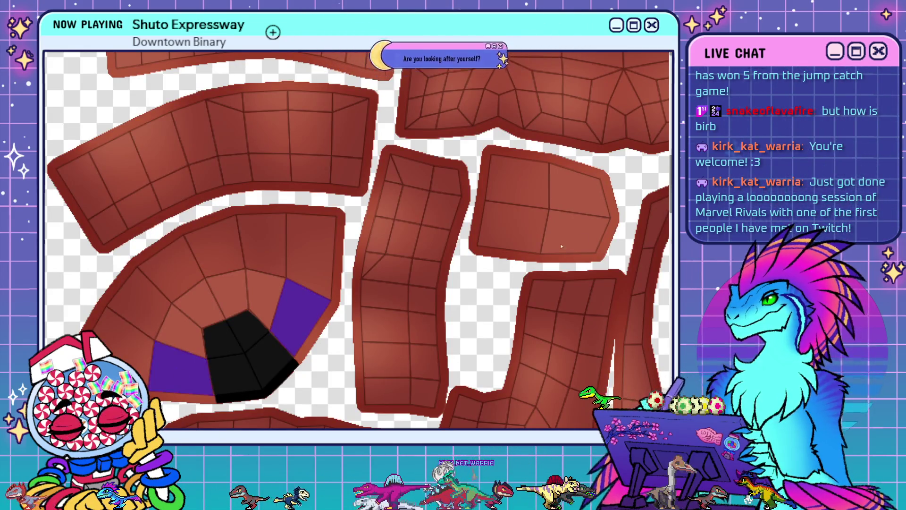
pyautogui.click(576, 207)
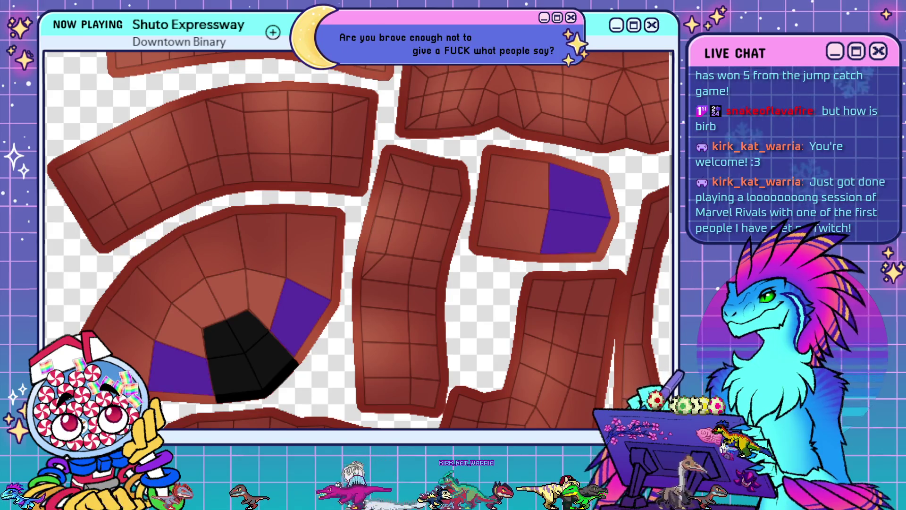
pyautogui.press('q')
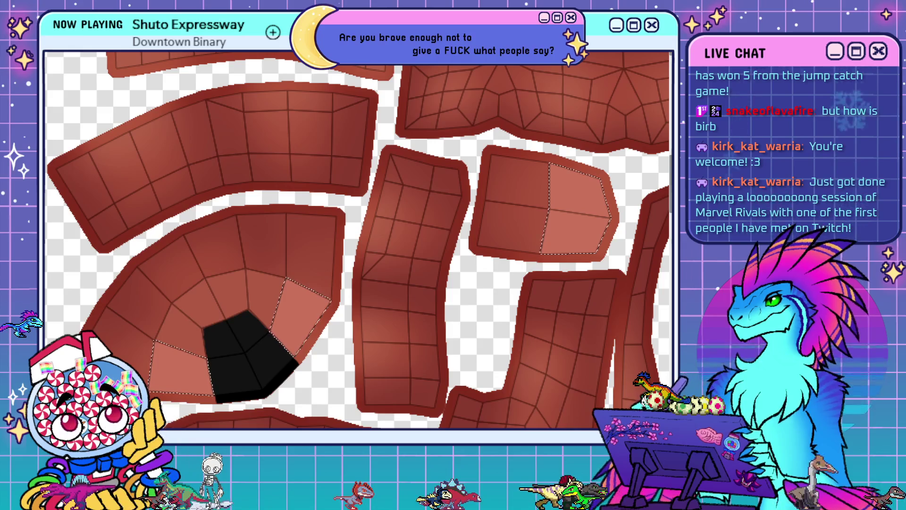
pyautogui.hotkey('alt', 'BackSpace')
pyautogui.hotkey('ctrl', 'd')
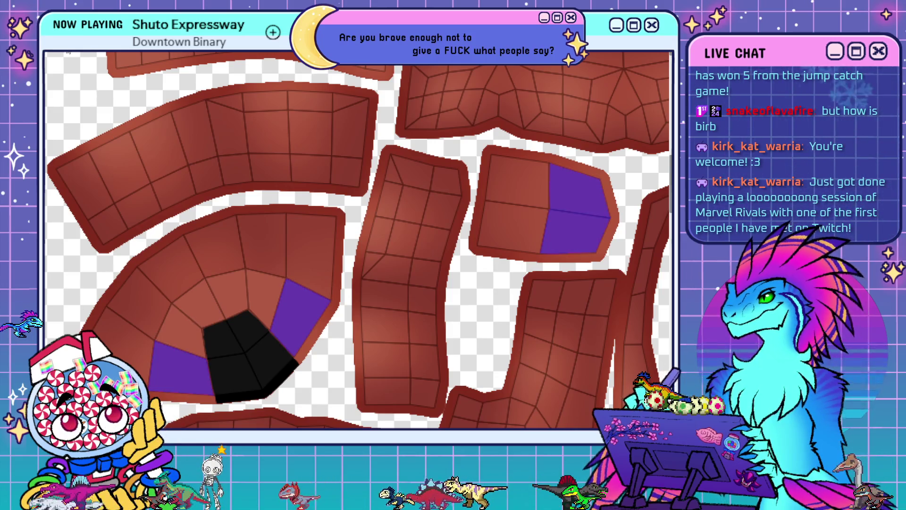
# - Mark the black opening's faces with the selection pen, turn them into a selection, then deselect
pyautogui.moveTo(235, 333)
pyautogui.mouseDown()
pyautogui.moveTo(255, 363)
pyautogui.moveTo(211, 389)
pyautogui.mouseUp()
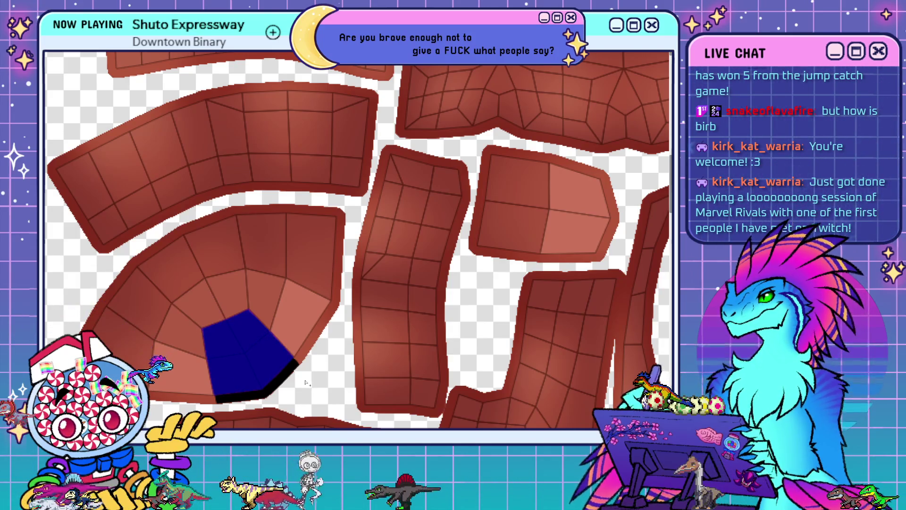
pyautogui.hotkey('alt', 'BackSpace')
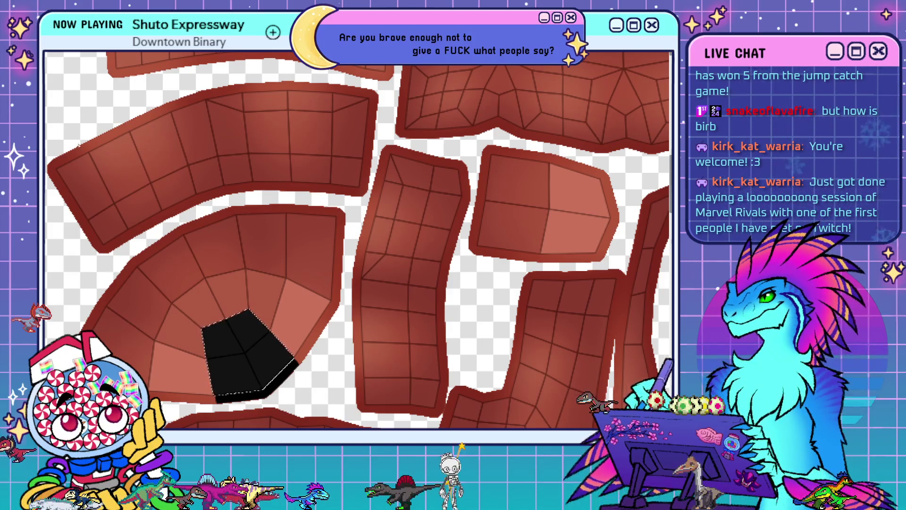
pyautogui.hotkey('ctrl', 'd')
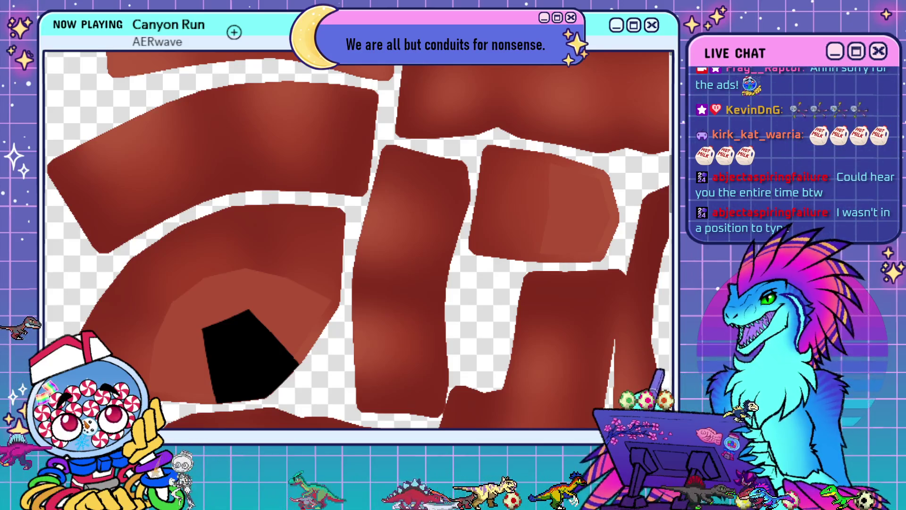
# - Leave the maximized texture view for the split view beside the arm's black opening
pyautogui.scroll(-5, 361, 253)
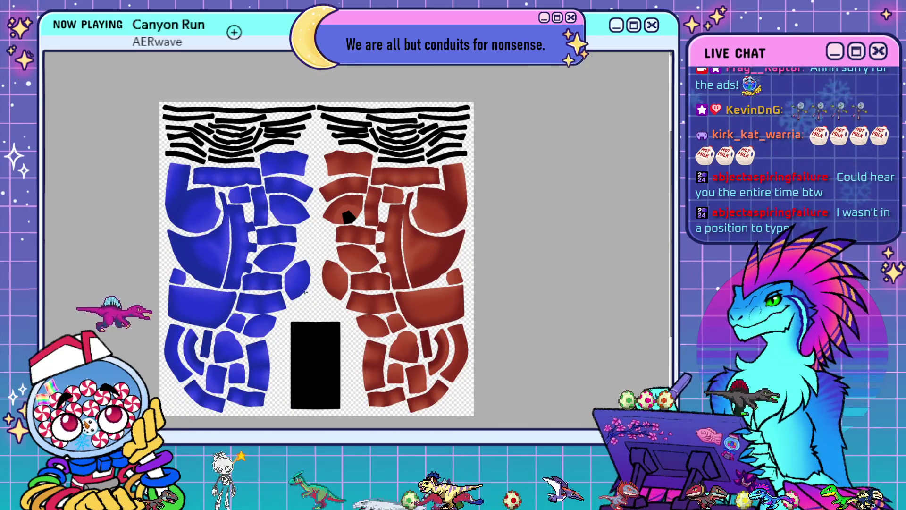
pyautogui.hotkey('ctrl', 'space')
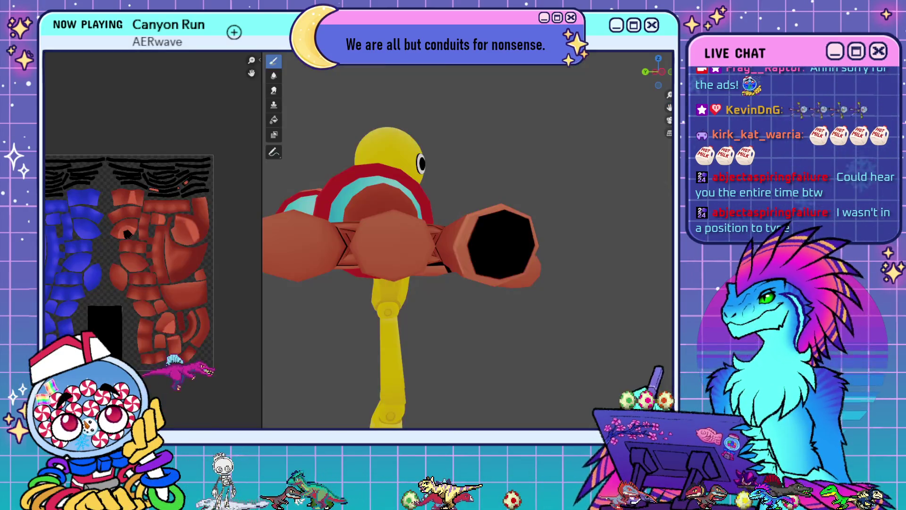
# - Hide the character's eyes and orbit to a three-quarter view of the hand
pyautogui.moveTo(528, 278)
pyautogui.mouseDown(button='middle')
pyautogui.moveTo(554, 284)
pyautogui.moveTo(548, 278)
pyautogui.moveTo(566, 269)
pyautogui.moveTo(447, 223)
pyautogui.moveTo(576, 244)
pyautogui.moveTo(490, 243)
pyautogui.mouseUp(button='middle')
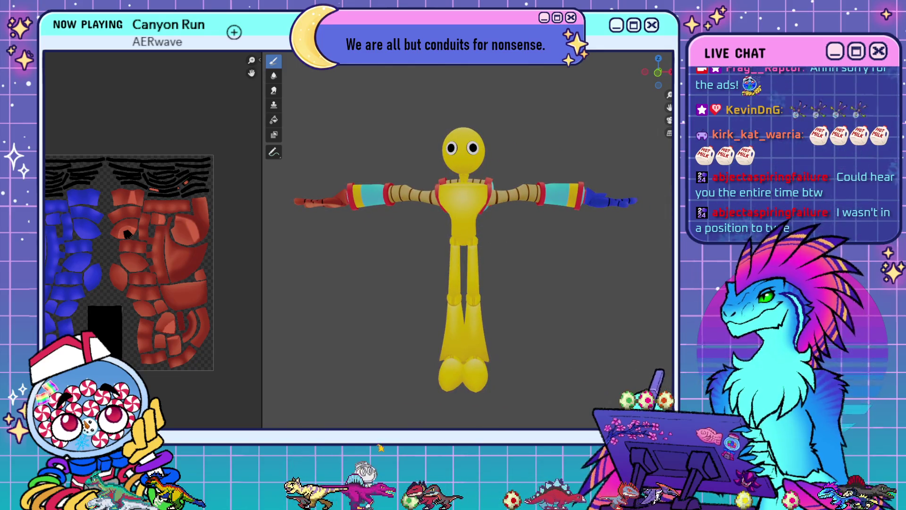
pyautogui.press('h')
pyautogui.moveTo(447, 158)
pyautogui.mouseDown(button='middle')
pyautogui.moveTo(564, 187)
pyautogui.moveTo(477, 200)
pyautogui.moveTo(491, 217)
pyautogui.moveTo(485, 227)
pyautogui.moveTo(512, 207)
pyautogui.moveTo(547, 207)
pyautogui.mouseUp(button='middle')
pyautogui.scroll(3, 559, 211)
# - Reload the updated glove texture onto the model with Alt+R
pyautogui.click(101, 47)
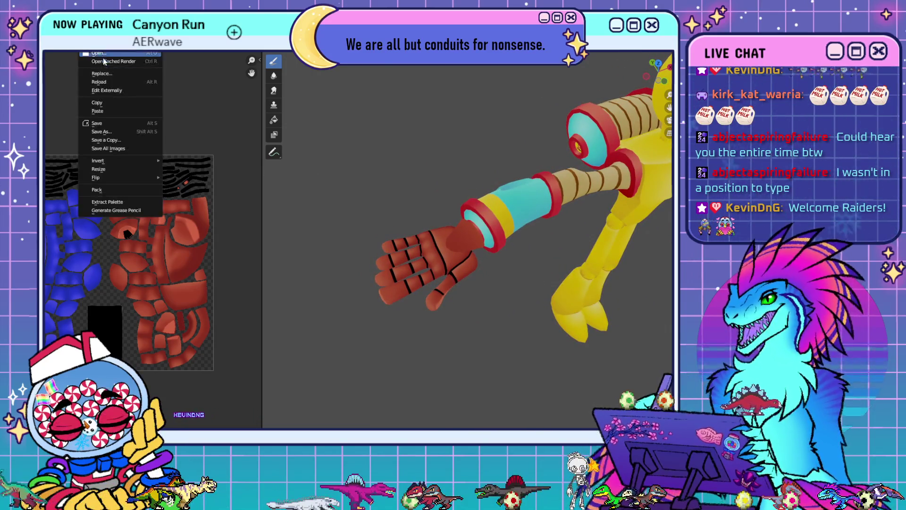
pyautogui.click(326, 118)
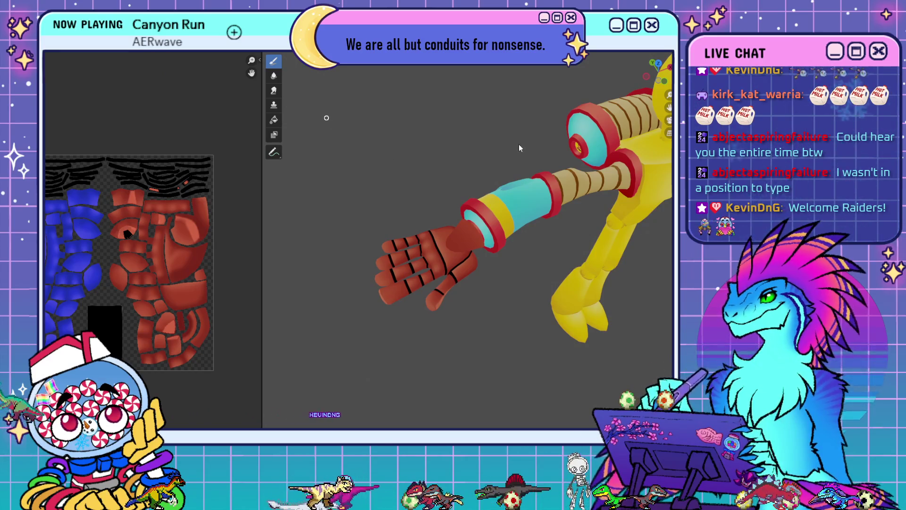
pyautogui.hotkey('alt', 'r')
pyautogui.scroll(4, 534, 253)
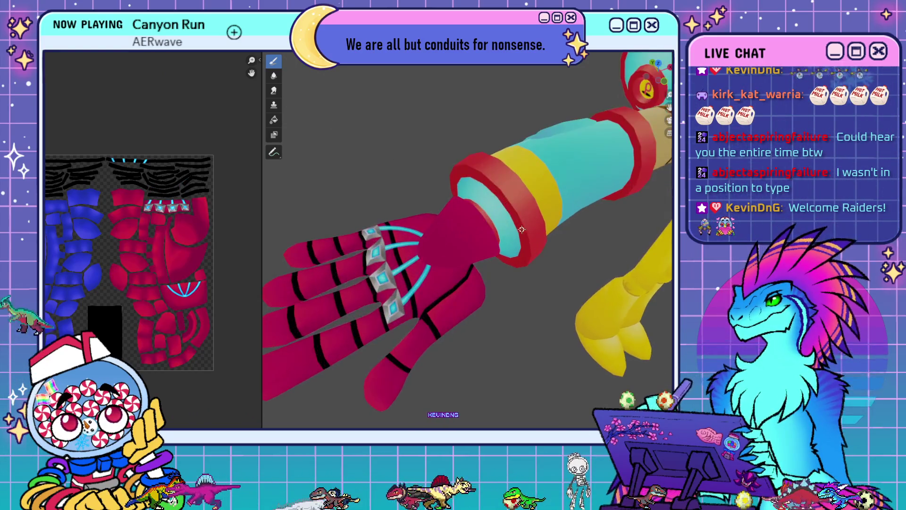
# - Inspect the red hand from several angles, then return to the full texture sheet
pyautogui.moveTo(534, 253)
pyautogui.mouseDown(button='middle')
pyautogui.moveTo(538, 224)
pyautogui.moveTo(531, 242)
pyautogui.moveTo(555, 212)
pyautogui.moveTo(604, 221)
pyautogui.moveTo(613, 210)
pyautogui.moveTo(448, 246)
pyautogui.mouseUp(button='middle')
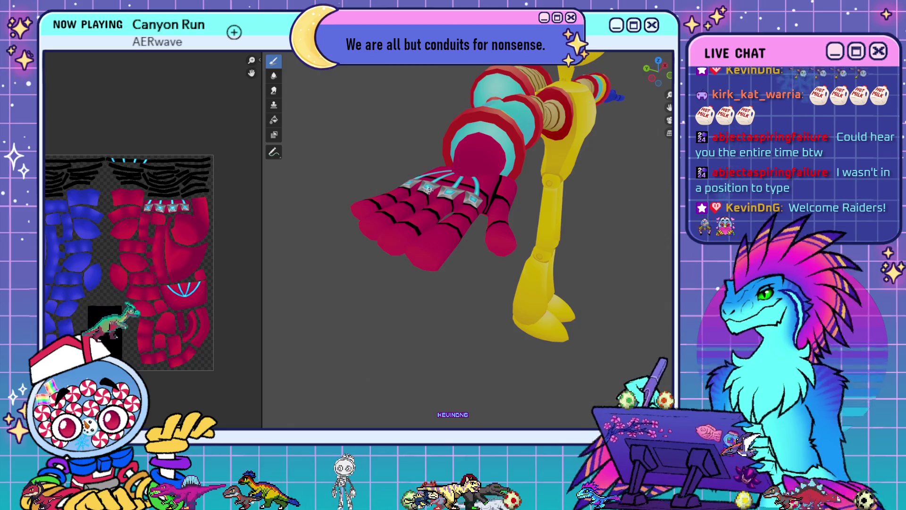
pyautogui.click(88, 45)
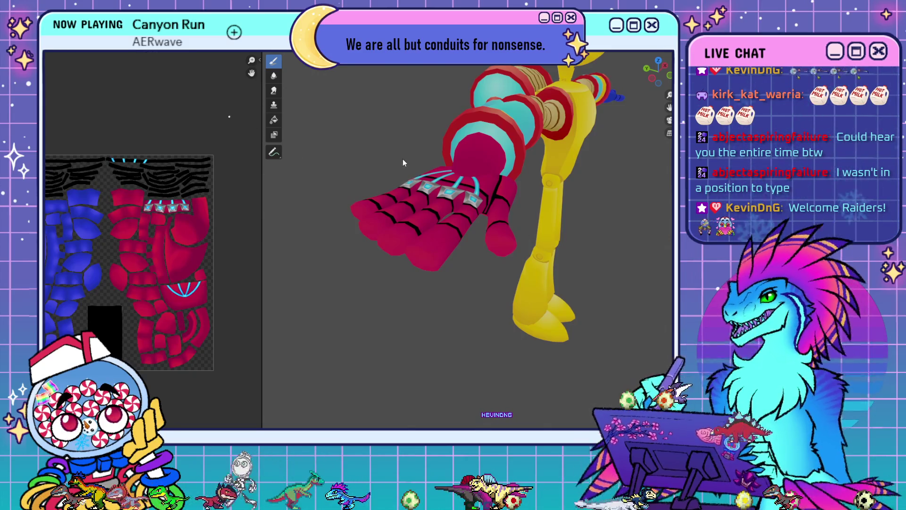
pyautogui.moveTo(403, 159); pyautogui.dragTo(501, 236, button='middle')
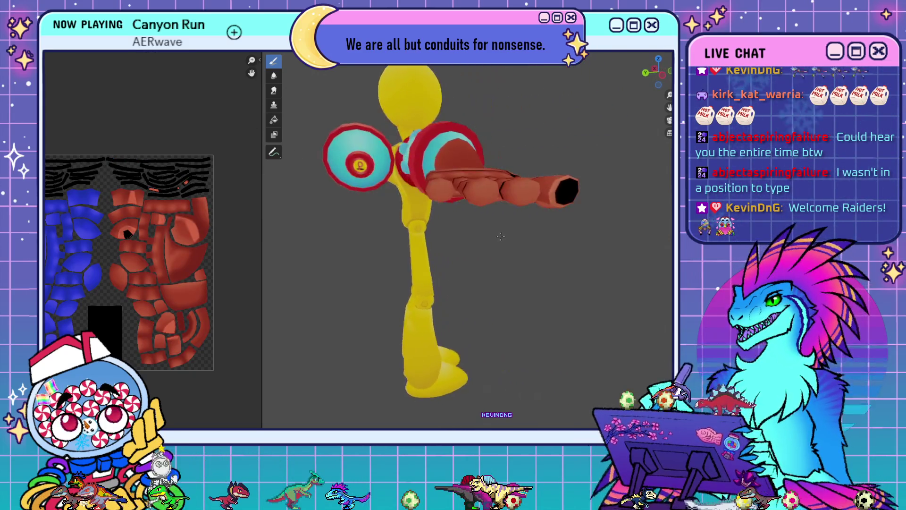
pyautogui.moveTo(580, 197)
pyautogui.mouseDown(button='middle')
pyautogui.moveTo(547, 142)
pyautogui.moveTo(536, 88)
pyautogui.mouseUp(button='middle')
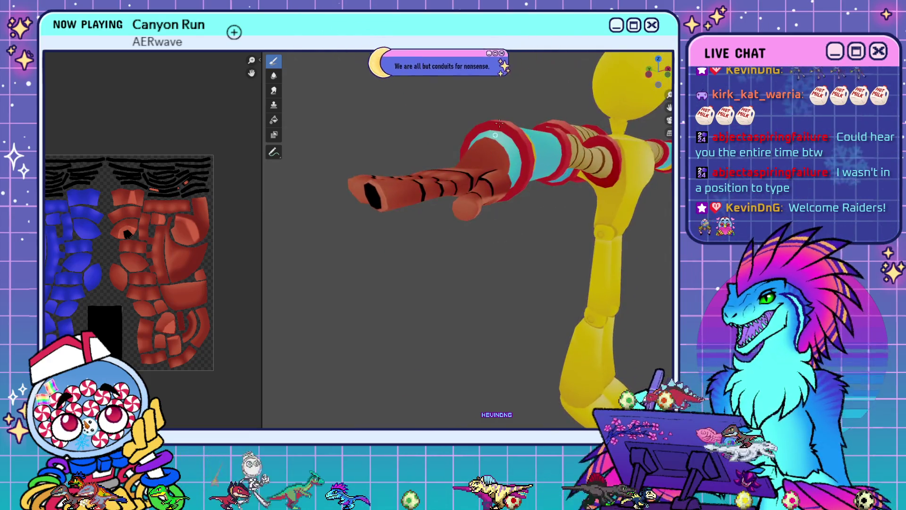
pyautogui.hotkey('alt', 'Tab')
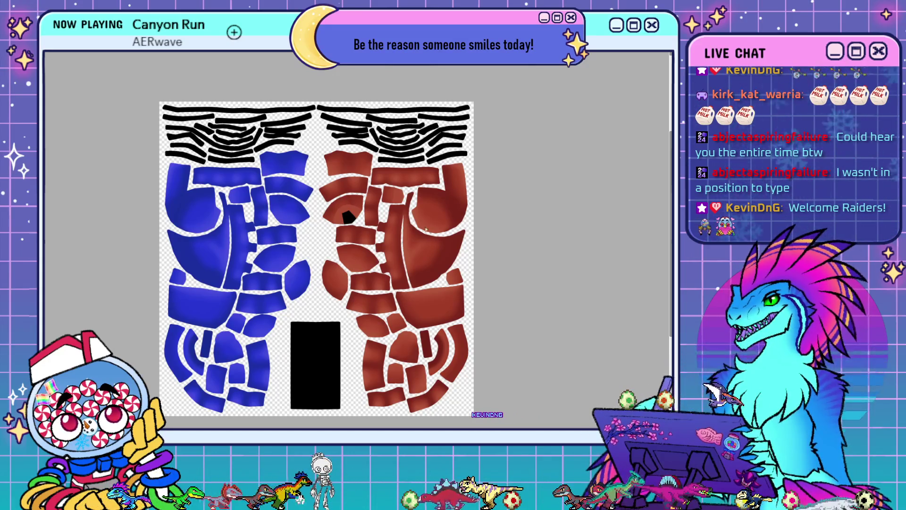
# - Select the texture pieces and paint red into the gap beside the black opening
pyautogui.scroll(5, 424, 236)
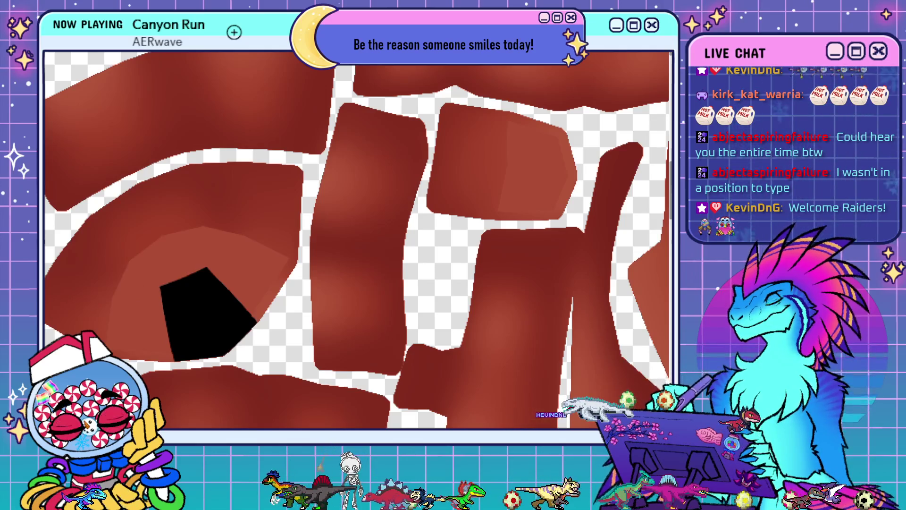
pyautogui.click(271, 301)
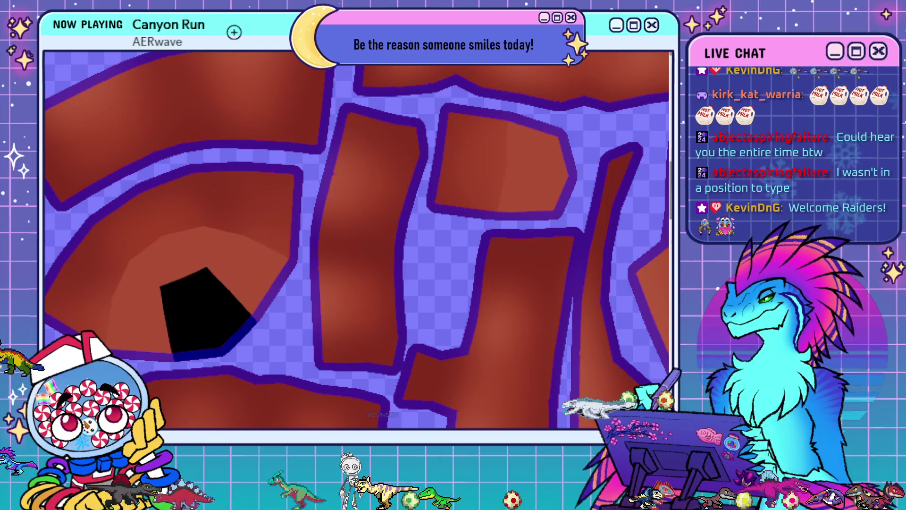
pyautogui.hotkey('ctrl', 'shift', 'i')
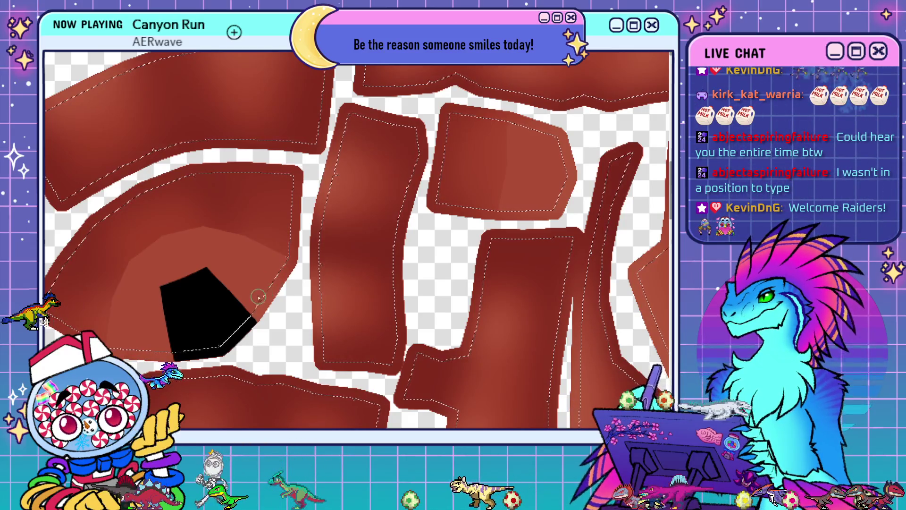
pyautogui.moveTo(265, 310); pyautogui.dragTo(277, 288)
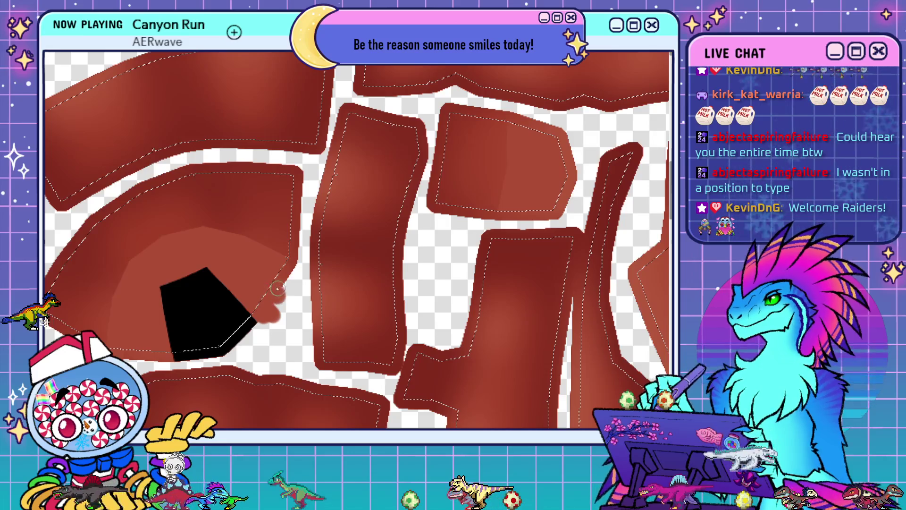
pyautogui.click(291, 269)
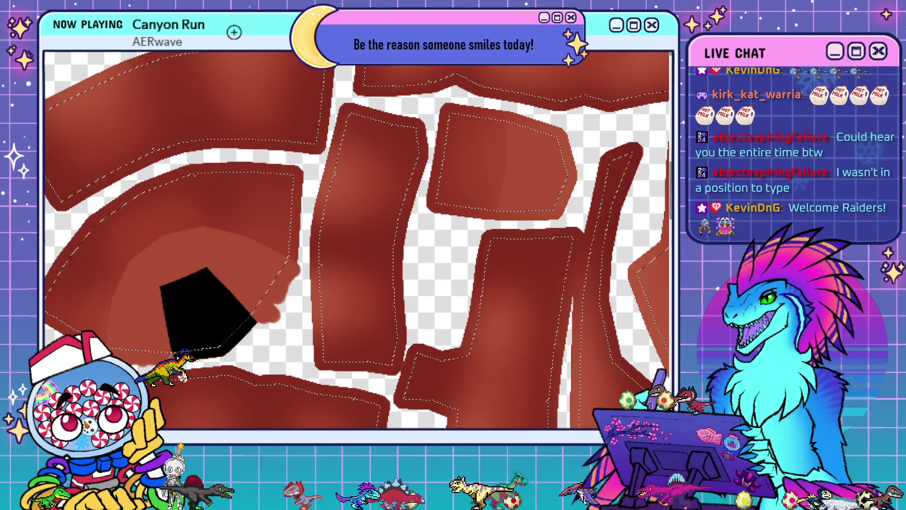
pyautogui.hotkey('ctrl', 'd')
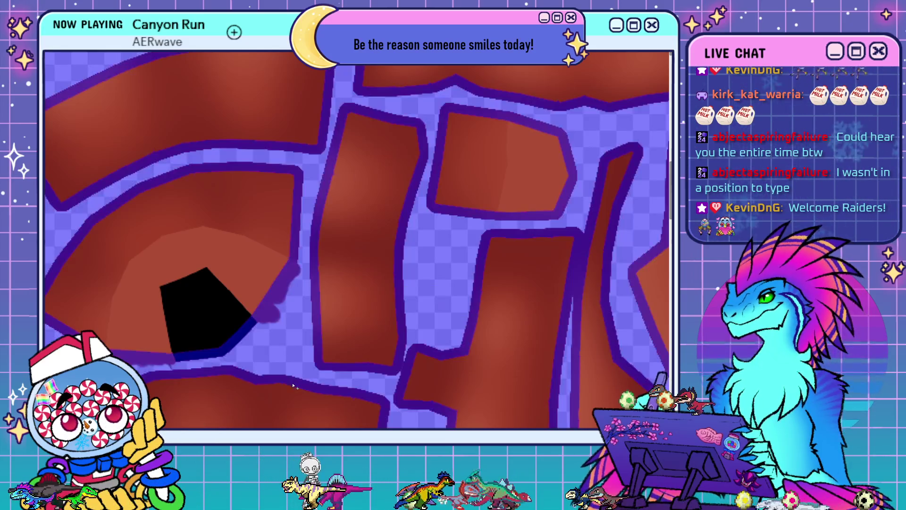
# - Toggle the purple overlay off and on to check the painted edge, leaving it hidden
pyautogui.hotkey('ctrl', 'z')
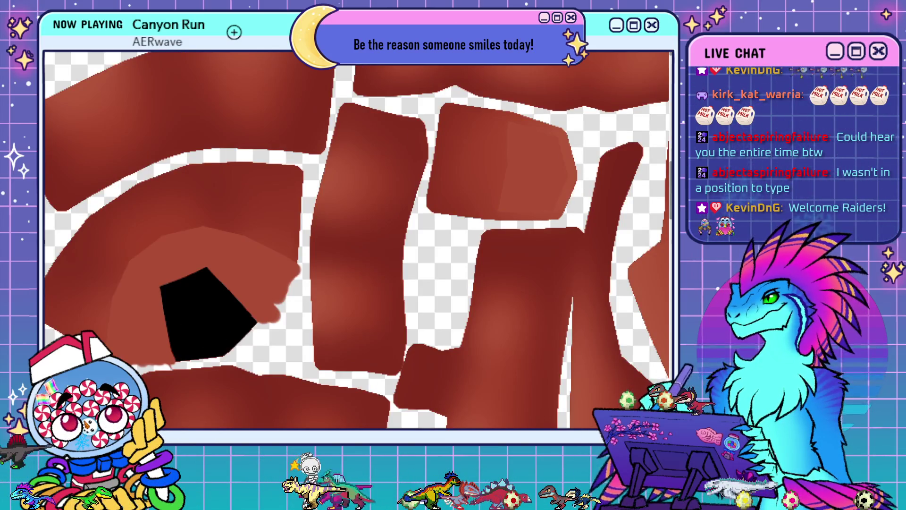
pyautogui.hotkey('ctrl', 'shift', 'z')
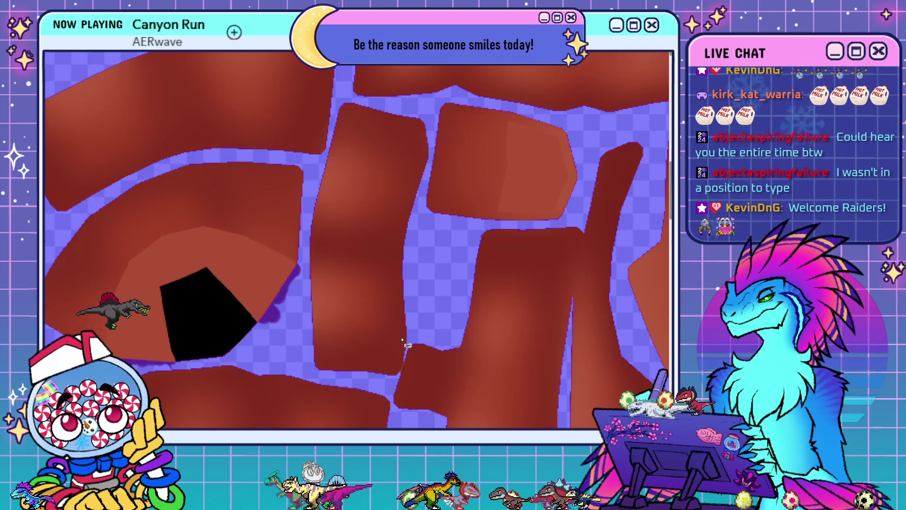
pyautogui.hotkey('ctrl', 'z')
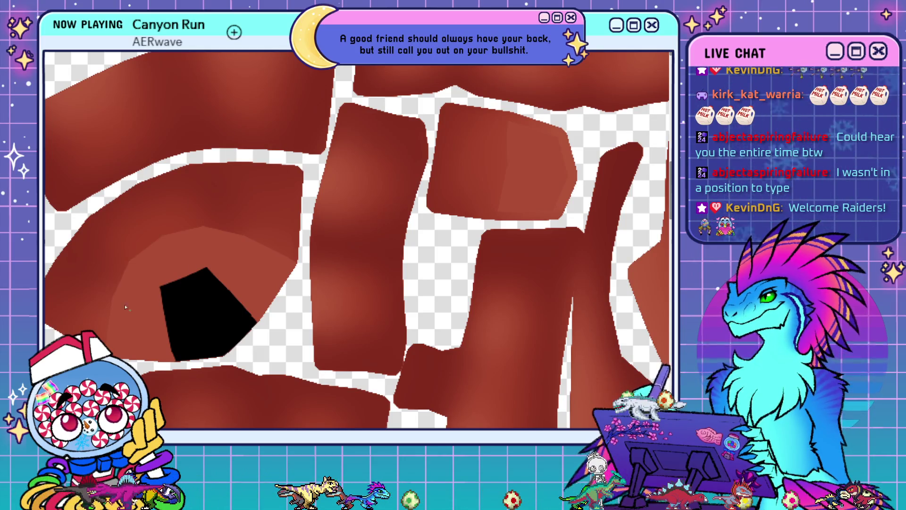
# - Select the upper-right piece and shade it lighter red, including around the black opening
pyautogui.click(471, 203)
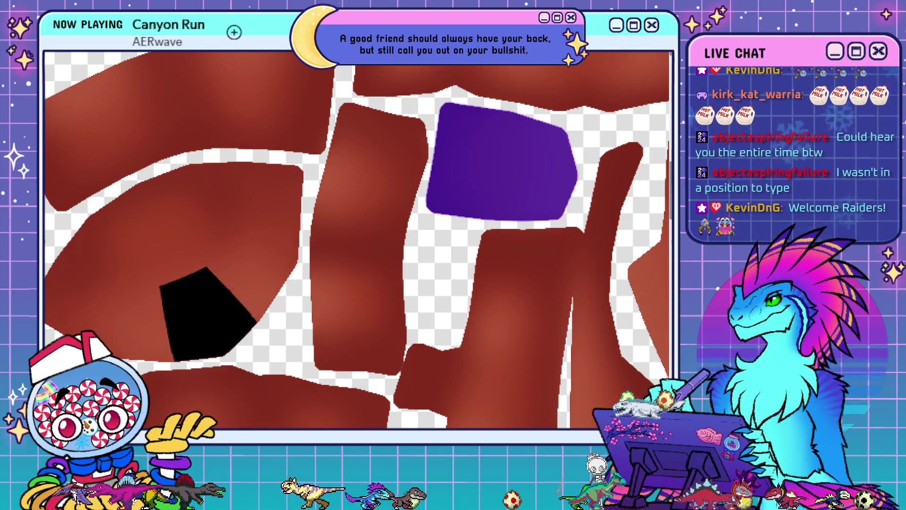
pyautogui.hotkey('ctrl', 'z')
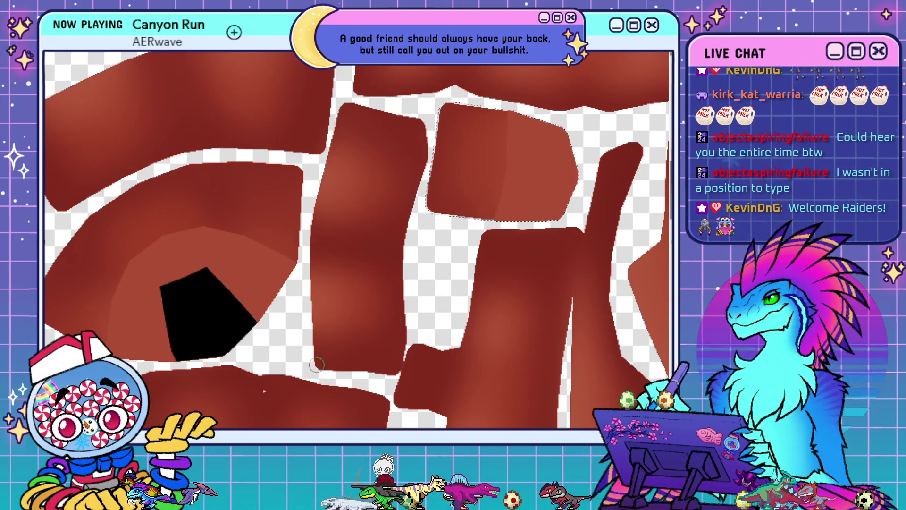
pyautogui.hotkey('ctrl', 'z')
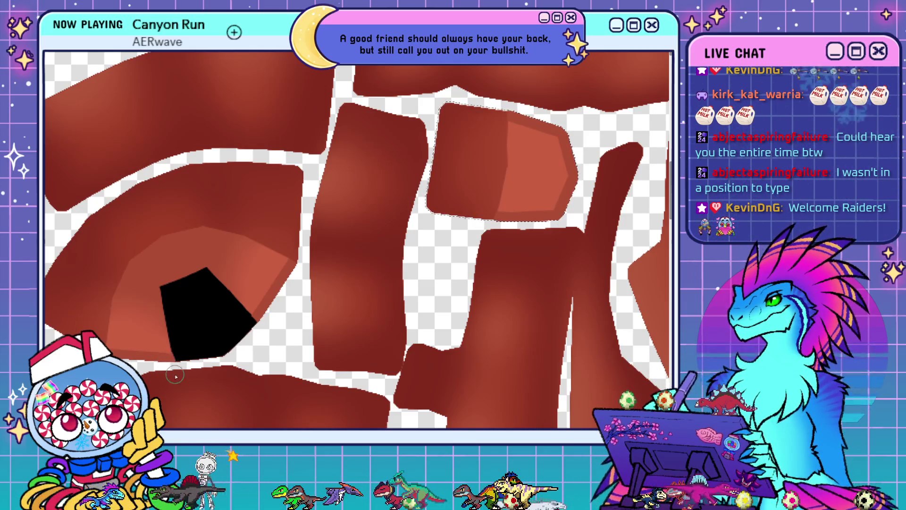
pyautogui.hotkey('ctrl', 'd')
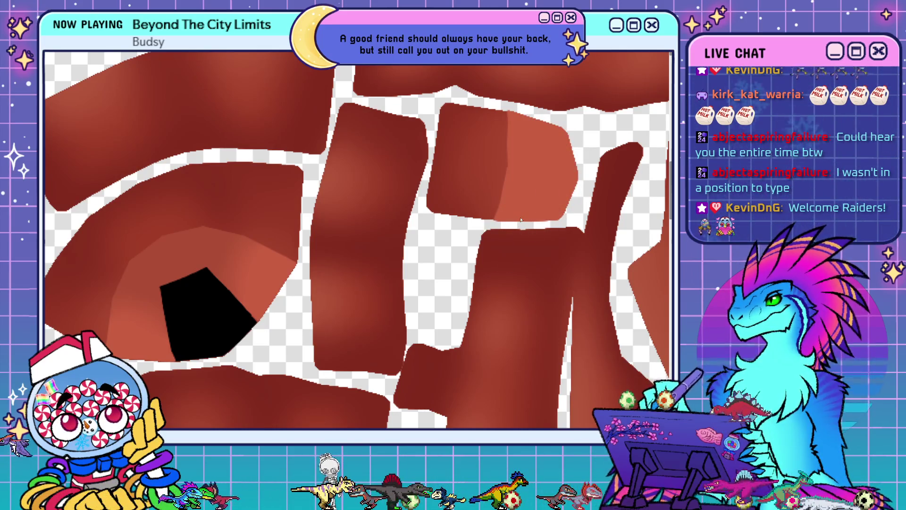
pyautogui.hotkey('ctrl', 'z')
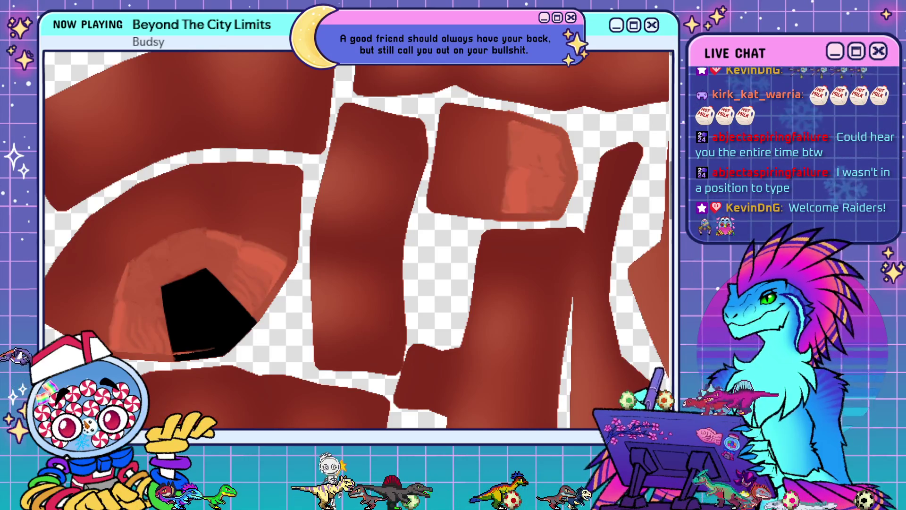
pyautogui.hotkey('ctrl', 'shift', 'z')
pyautogui.hotkey('ctrl', 'z')
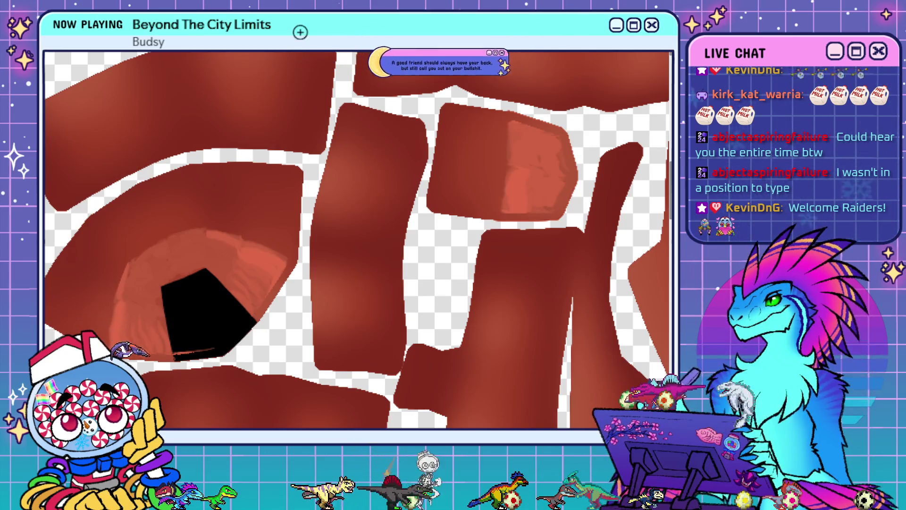
pyautogui.hotkey('ctrl', 'shift', 'z')
pyautogui.hotkey('ctrl', 'z')
pyautogui.hotkey('ctrl', 'shift', 'z')
pyautogui.hotkey('ctrl', 'z')
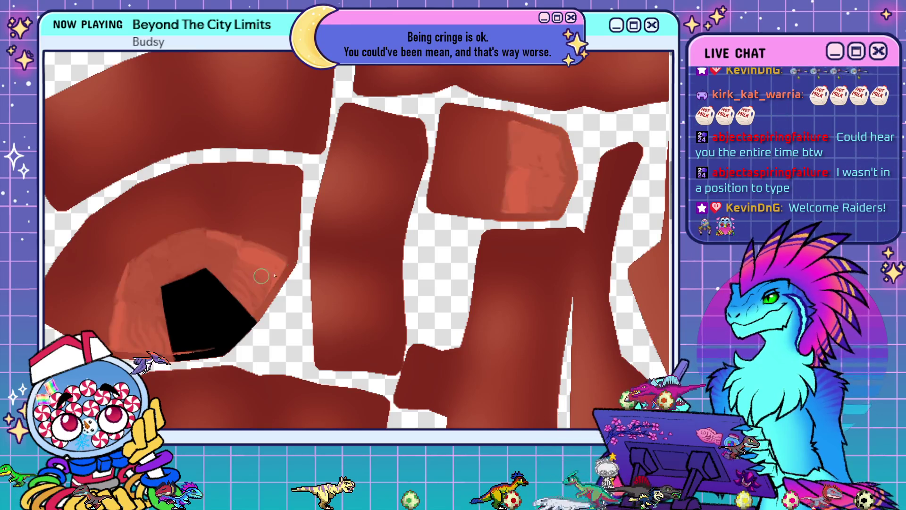
pyautogui.hotkey('ctrl', 'shift', 'z')
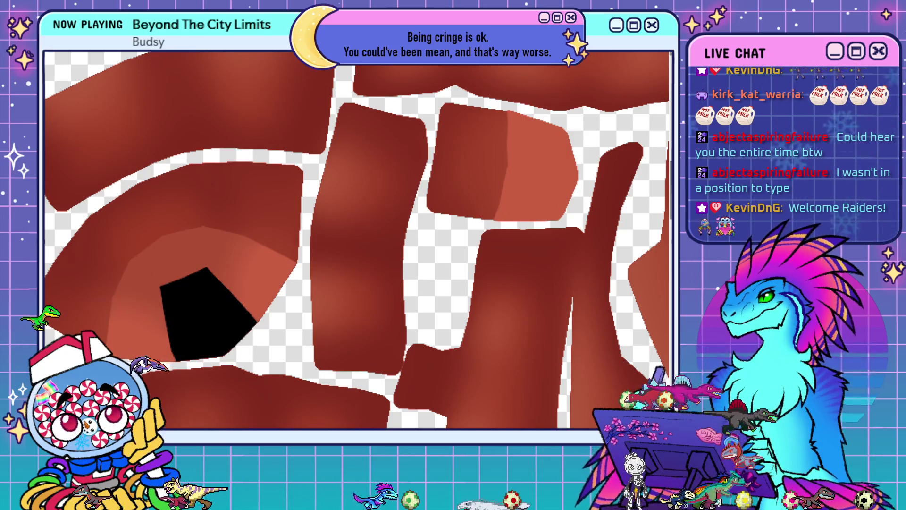
pyautogui.hotkey('ctrl', 'z')
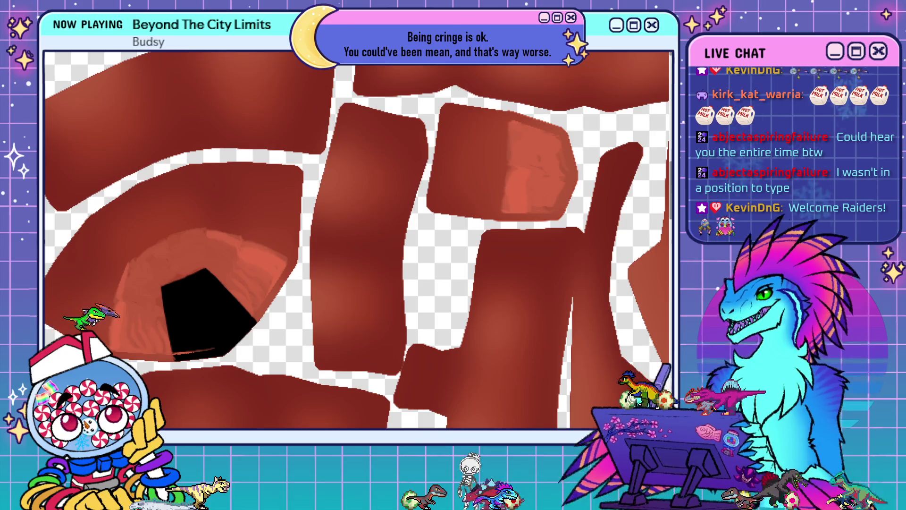
pyautogui.hotkey('ctrl', 'z')
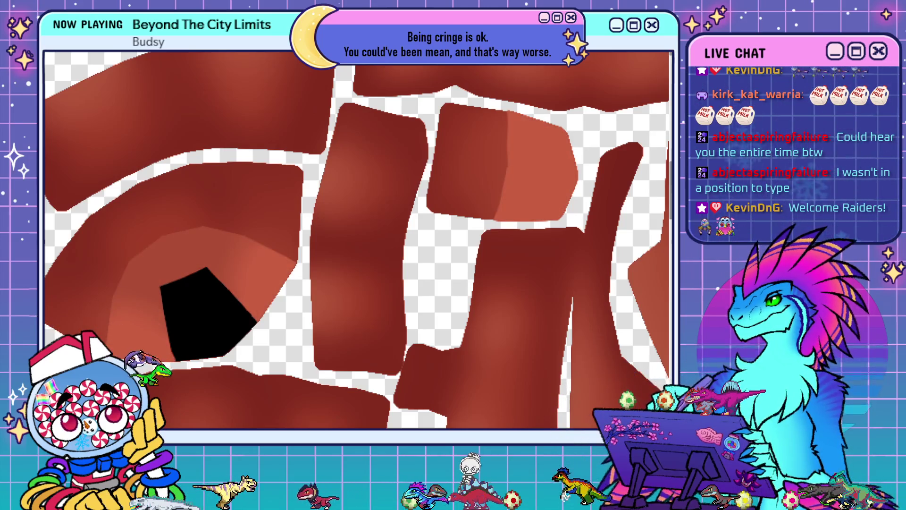
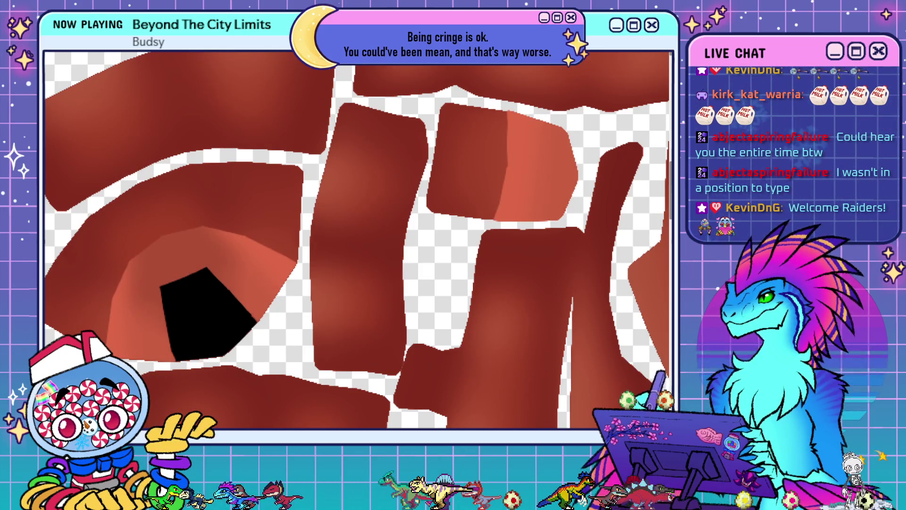
# - Zoom the canvas out to show the whole blue, brown and black texture sheet, then zoom in slightly
pyautogui.scroll(-5, 281, 347)
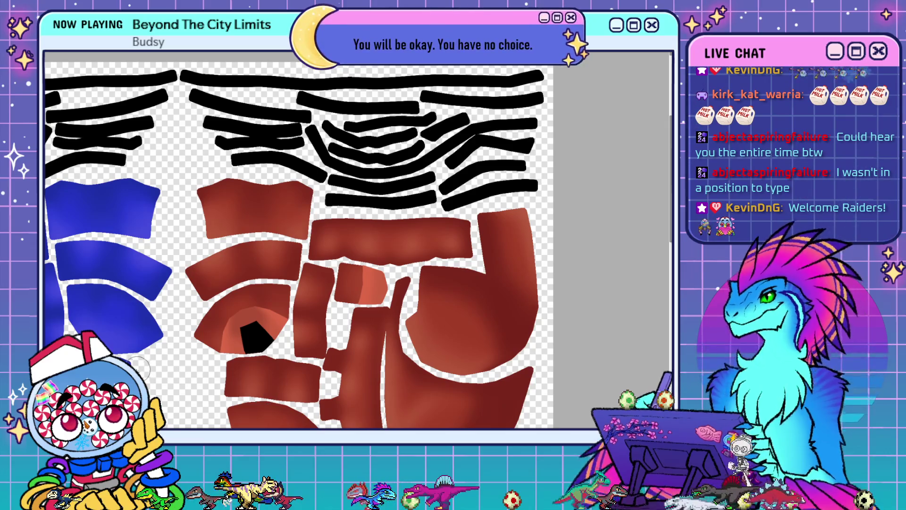
pyautogui.scroll(-2, 159, 229)
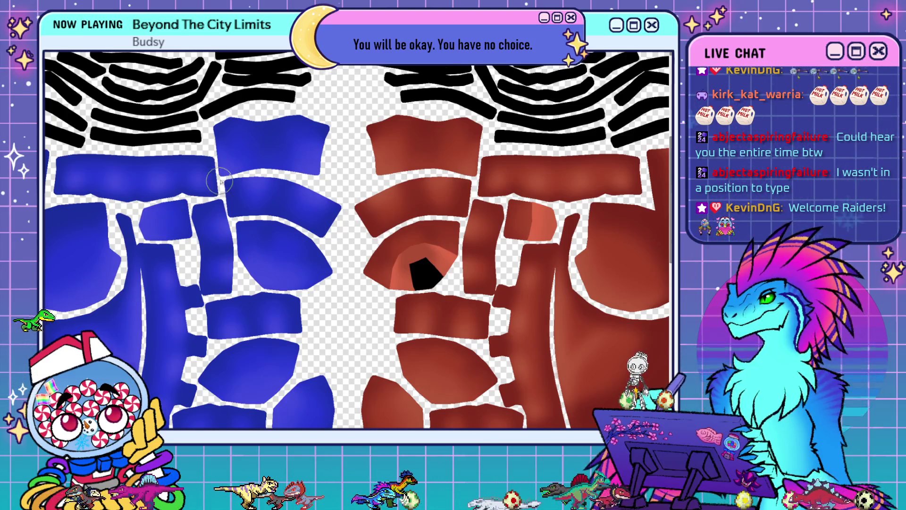
pyautogui.scroll(-2, 219, 181)
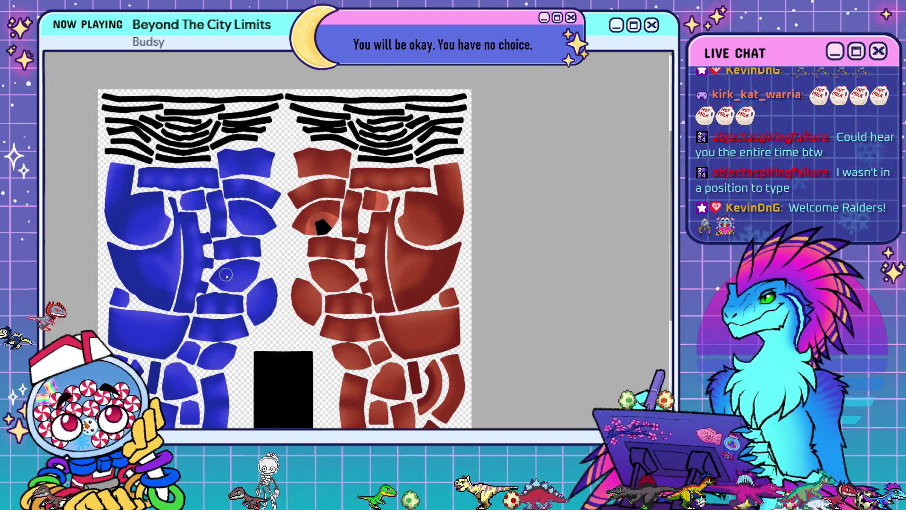
pyautogui.hotkey('ctrl', '+')
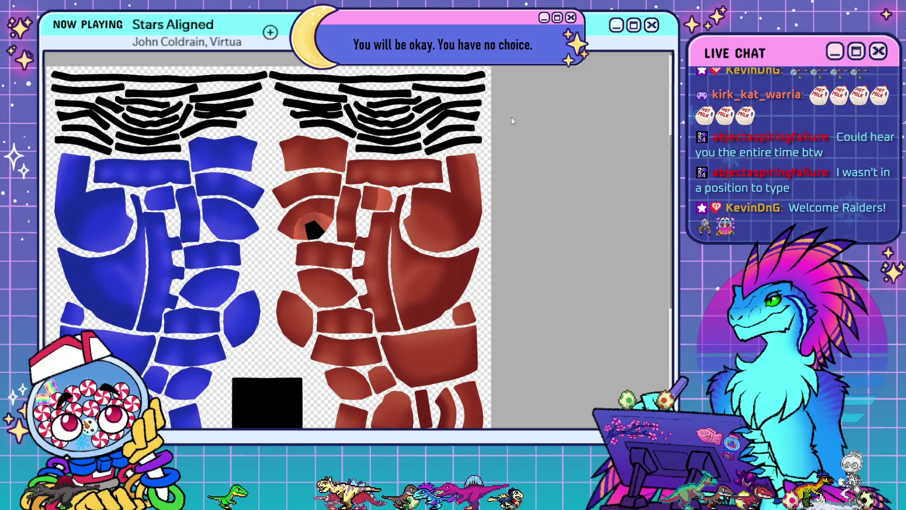
pyautogui.hotkey('ctrl', 'space')
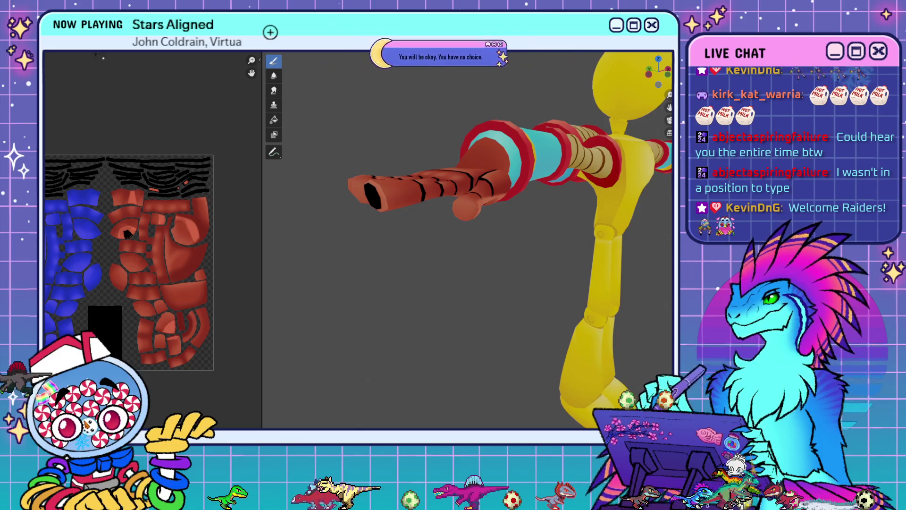
# - Inspect the newly striped red arm, tube end and hand from several angles
pyautogui.click(90, 46)
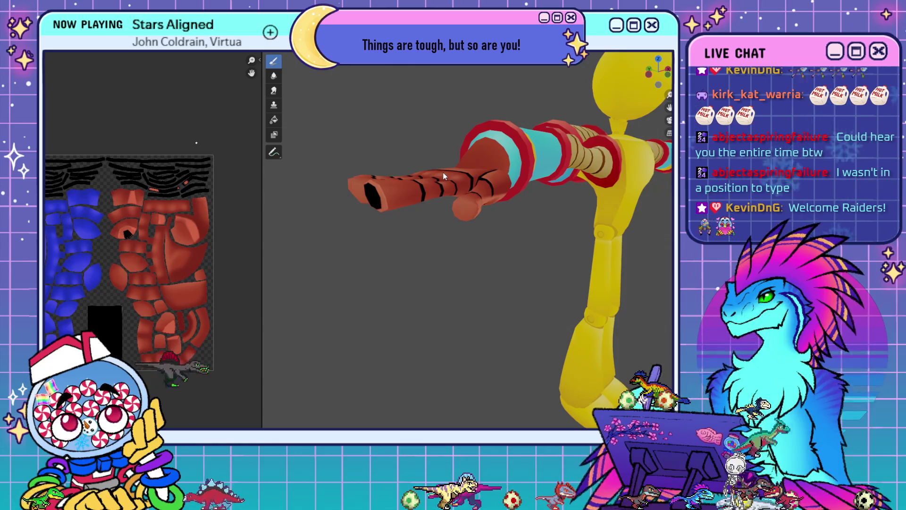
pyautogui.moveTo(446, 186); pyautogui.dragTo(608, 190, button='middle')
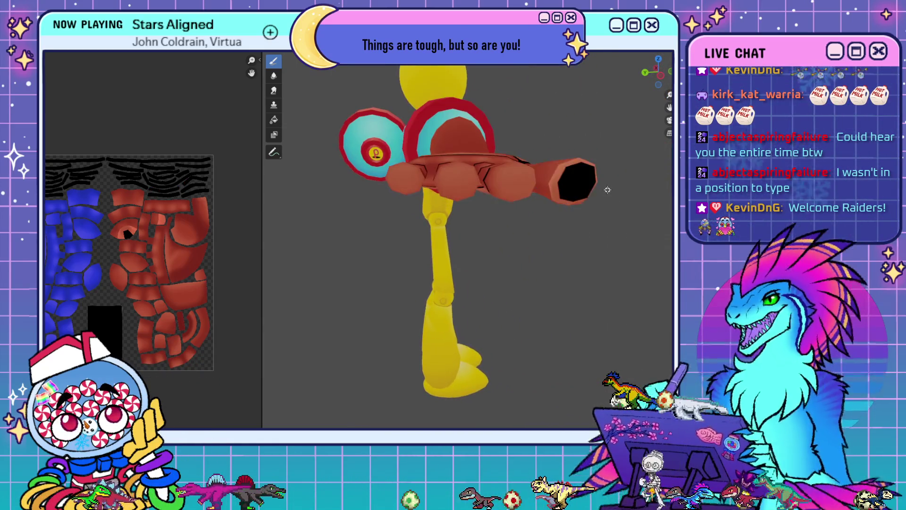
pyautogui.scroll(6, 608, 190)
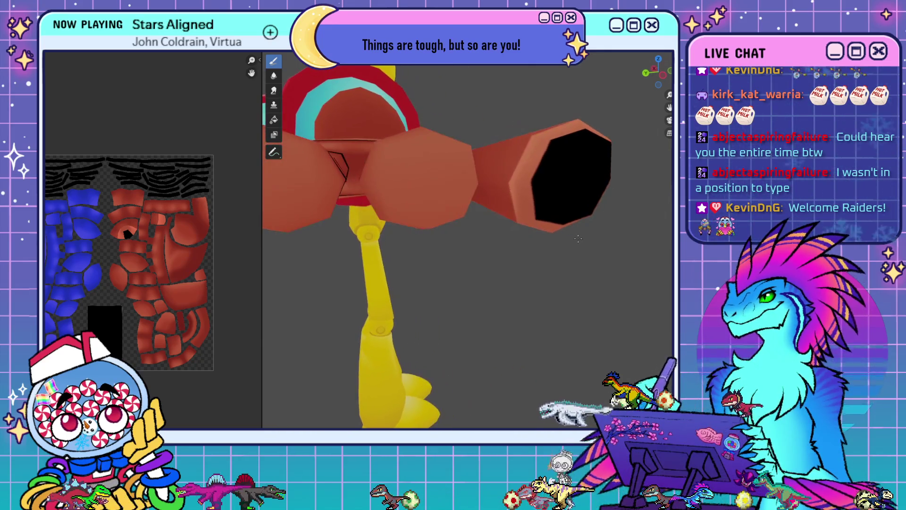
pyautogui.moveTo(578, 238)
pyautogui.mouseDown(button='middle')
pyautogui.moveTo(587, 239)
pyautogui.moveTo(562, 271)
pyautogui.moveTo(579, 334)
pyautogui.mouseUp(button='middle')
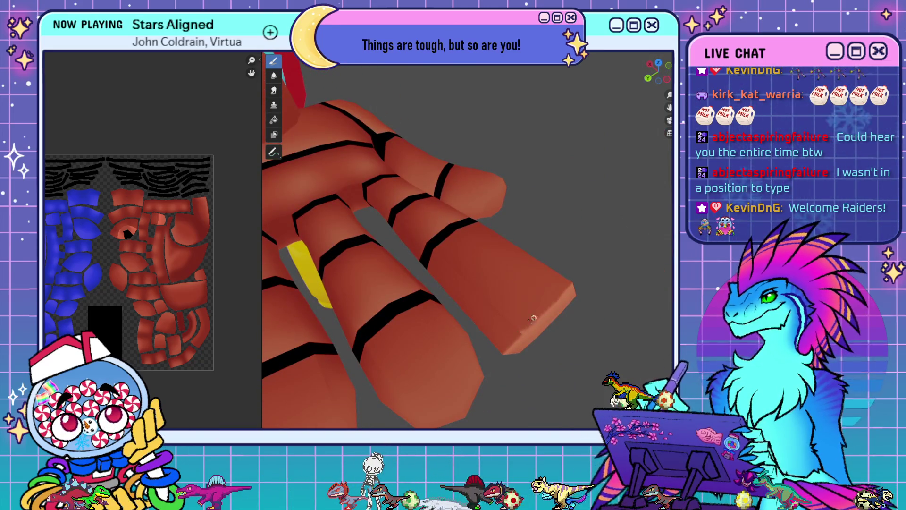
pyautogui.moveTo(550, 300)
pyautogui.mouseDown(button='middle')
pyautogui.moveTo(495, 305)
pyautogui.moveTo(398, 232)
pyautogui.moveTo(493, 280)
pyautogui.moveTo(477, 227)
pyautogui.moveTo(544, 240)
pyautogui.moveTo(596, 165)
pyautogui.moveTo(503, 271)
pyautogui.mouseUp(button='middle')
# - Show overlays, switch to front view, and edit the arm mesh in vertex select mode
pyautogui.hotkey('shift', 'alt', 'z')
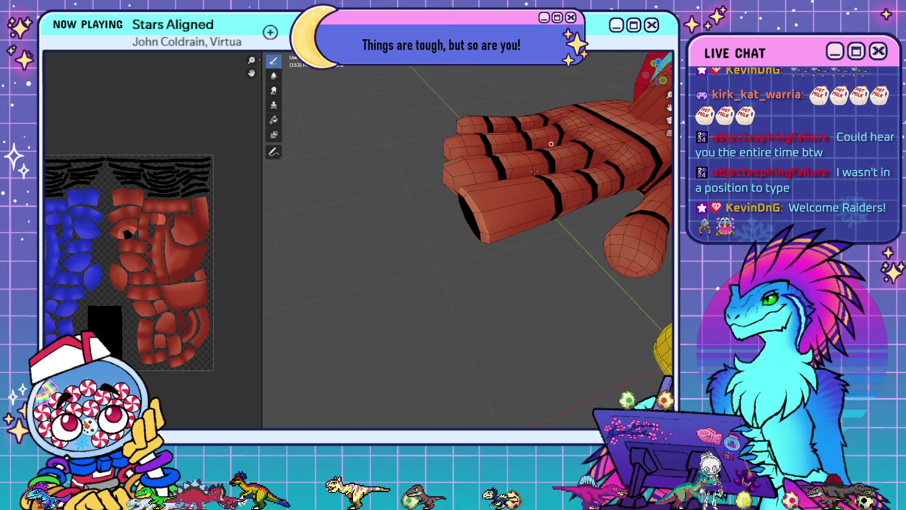
pyautogui.moveTo(448, 249); pyautogui.dragTo(465, 232, button='middle')
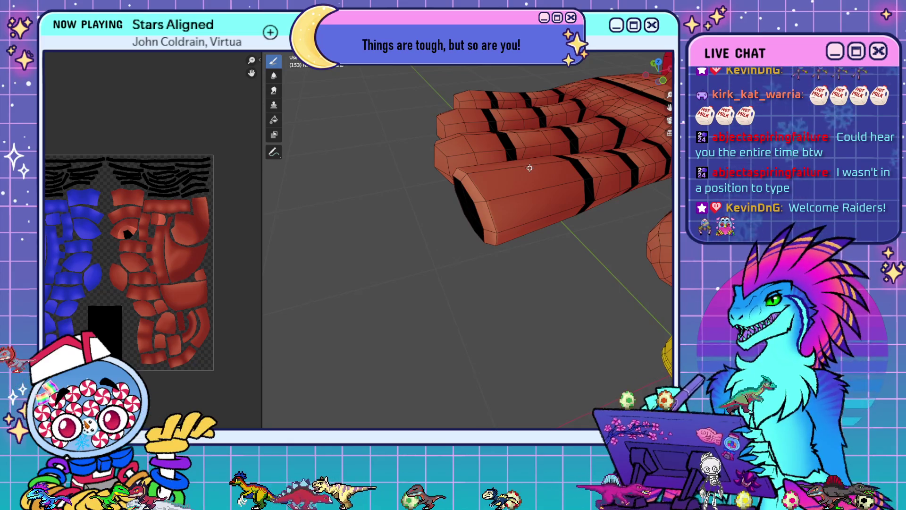
pyautogui.press('KP_3')
pyautogui.press('KP_1')
pyautogui.scroll(3, 464, 229)
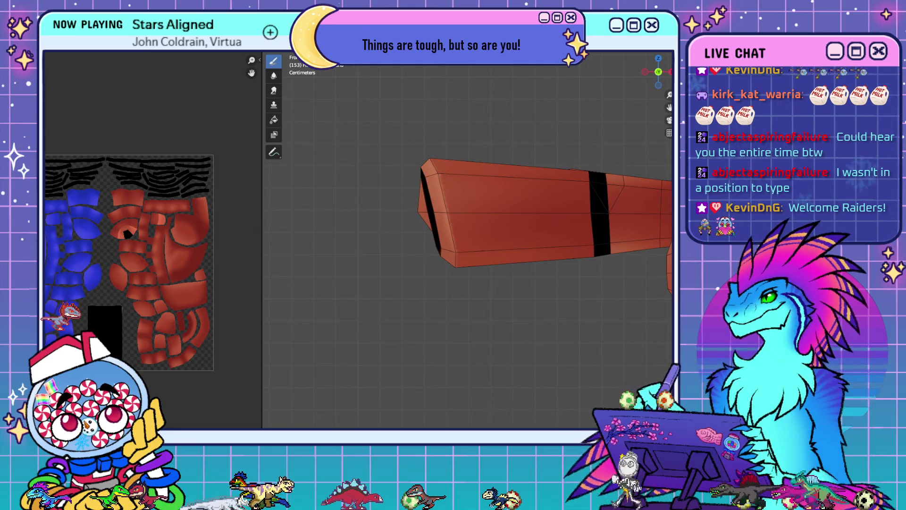
pyautogui.press('Tab')
pyautogui.press('1')
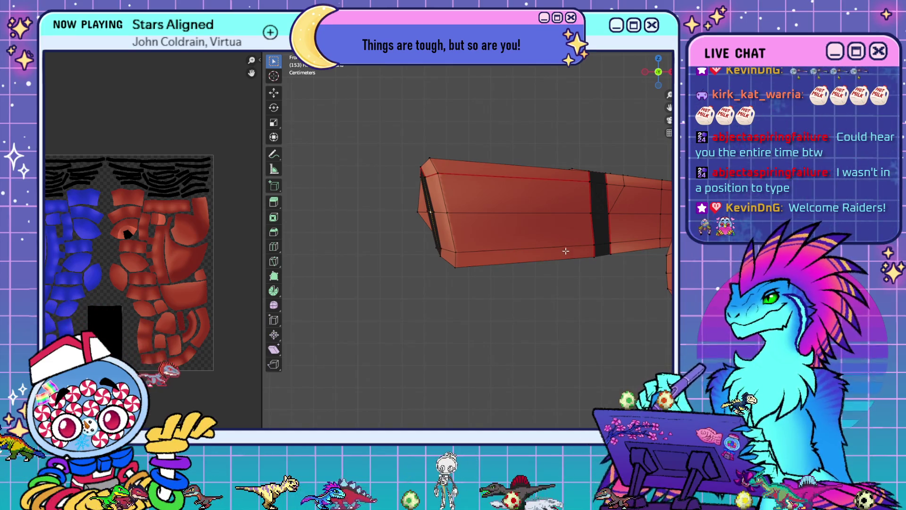
# - Look over the arm's black end cap and fingertips from end-on and side angles
pyautogui.moveTo(568, 250)
pyautogui.mouseDown(button='middle')
pyautogui.moveTo(491, 235)
pyautogui.moveTo(620, 233)
pyautogui.moveTo(514, 208)
pyautogui.moveTo(538, 225)
pyautogui.moveTo(540, 212)
pyautogui.moveTo(489, 212)
pyautogui.mouseUp(button='middle')
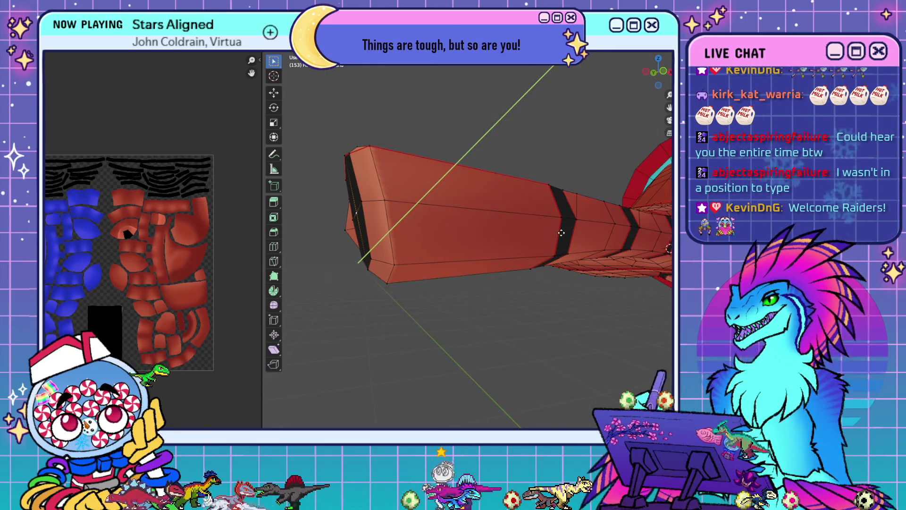
pyautogui.press('x')
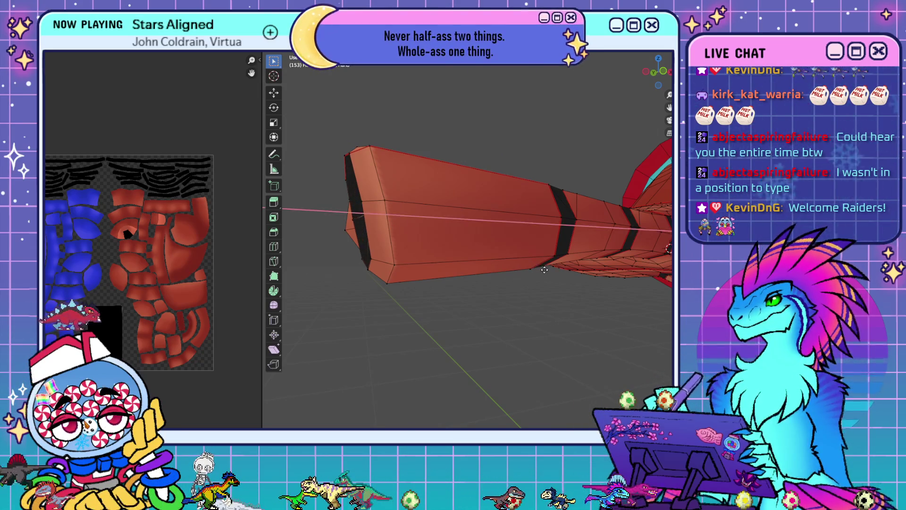
pyautogui.moveTo(391, 272); pyautogui.dragTo(516, 282, button='middle')
pyautogui.press('Tab')
pyautogui.moveTo(602, 140)
pyautogui.mouseDown(button='middle')
pyautogui.moveTo(574, 267)
pyautogui.moveTo(517, 314)
pyautogui.moveTo(523, 328)
pyautogui.moveTo(573, 332)
pyautogui.mouseUp(button='middle')
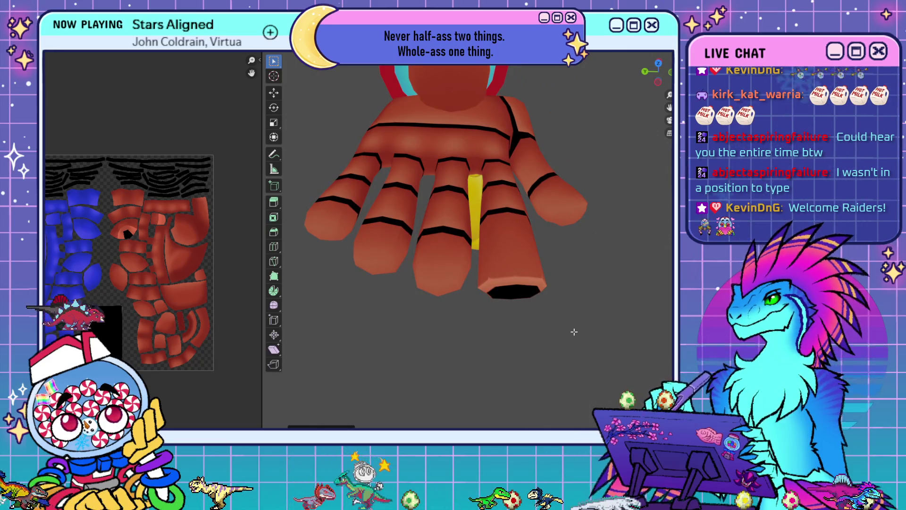
pyautogui.moveTo(564, 327)
pyautogui.mouseDown(button='middle')
pyautogui.moveTo(525, 317)
pyautogui.moveTo(517, 337)
pyautogui.moveTo(519, 306)
pyautogui.moveTo(485, 262)
pyautogui.moveTo(447, 279)
pyautogui.moveTo(540, 266)
pyautogui.mouseUp(button='middle')
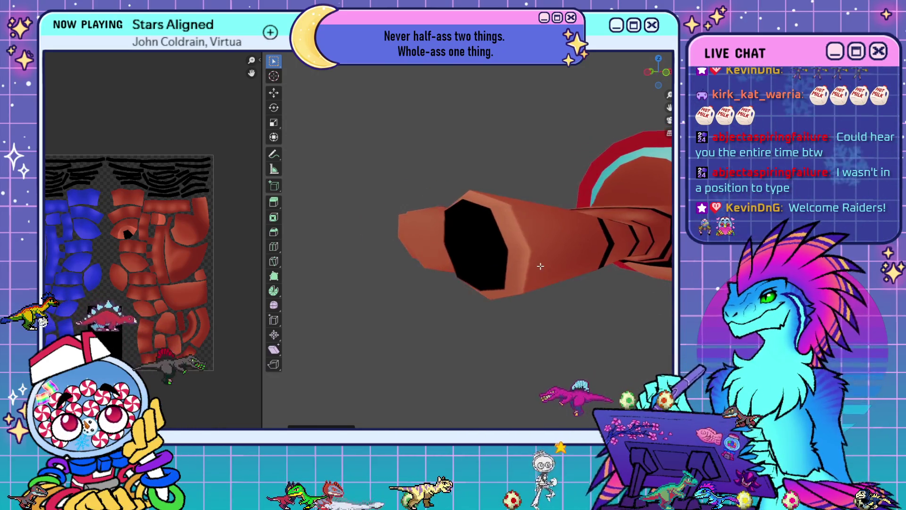
pyautogui.moveTo(505, 318)
pyautogui.mouseDown(button='middle')
pyautogui.moveTo(525, 242)
pyautogui.moveTo(467, 216)
pyautogui.moveTo(423, 236)
pyautogui.moveTo(495, 269)
pyautogui.mouseUp(button='middle')
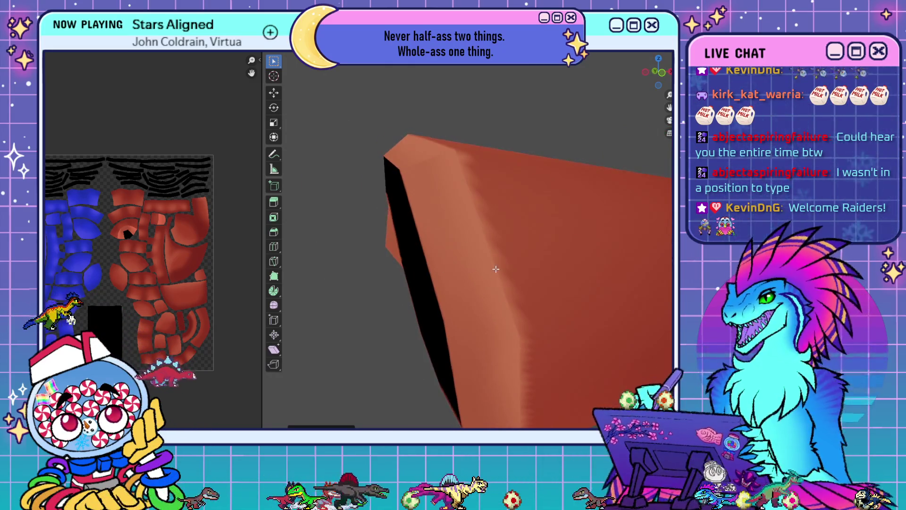
pyautogui.scroll(-5, 495, 269)
# - Select the two front faces at the arm end and widen the UV view to locate them
pyautogui.hotkey('shift', 'alt', 'z')
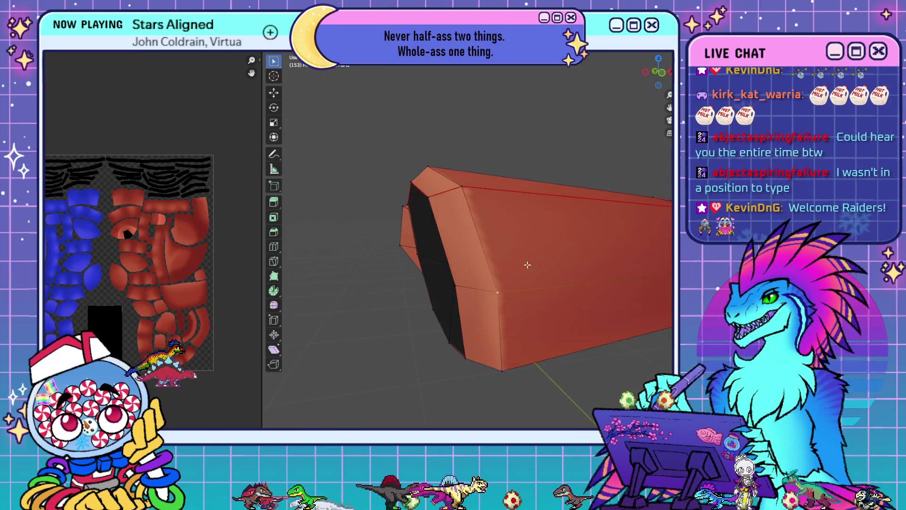
pyautogui.hotkey('alt', 'a')
pyautogui.click(580, 312)
pyautogui.keyDown('shift'); pyautogui.click(592, 236); pyautogui.keyUp('shift')
pyautogui.moveTo(531, 224)
pyautogui.mouseDown(button='middle')
pyautogui.moveTo(552, 249)
pyautogui.moveTo(481, 259)
pyautogui.moveTo(488, 239)
pyautogui.moveTo(489, 263)
pyautogui.moveTo(497, 171)
pyautogui.moveTo(558, 177)
pyautogui.moveTo(561, 124)
pyautogui.mouseUp(button='middle')
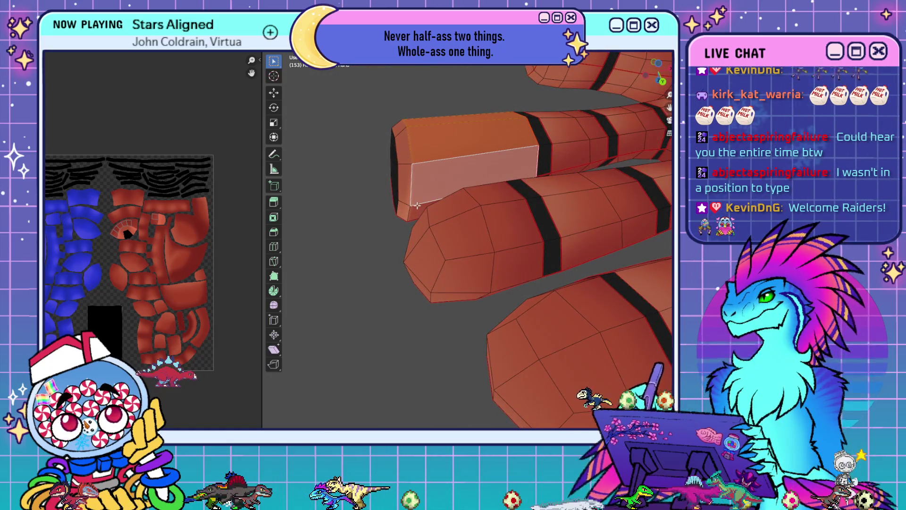
pyautogui.scroll(5, 416, 206)
pyautogui.moveTo(424, 222); pyautogui.dragTo(452, 249, button='middle')
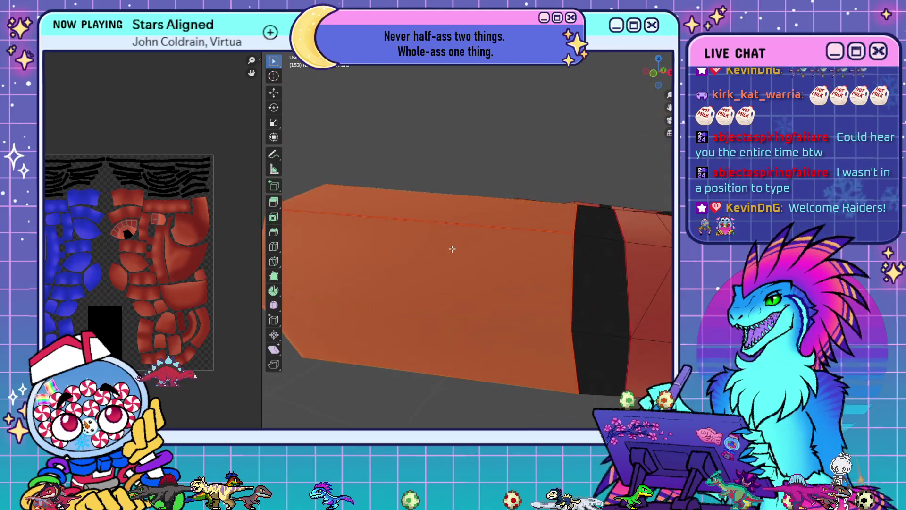
pyautogui.scroll(8, 134, 264)
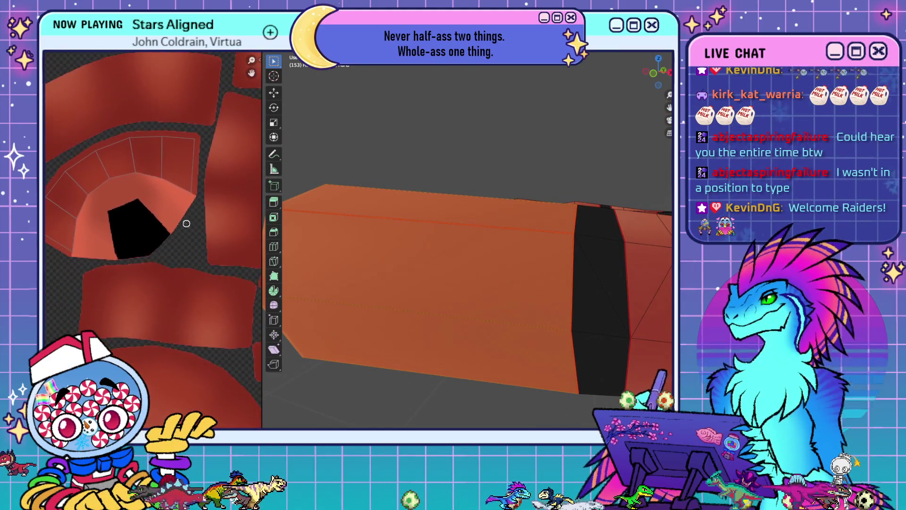
pyautogui.moveTo(258, 196); pyautogui.dragTo(493, 218)
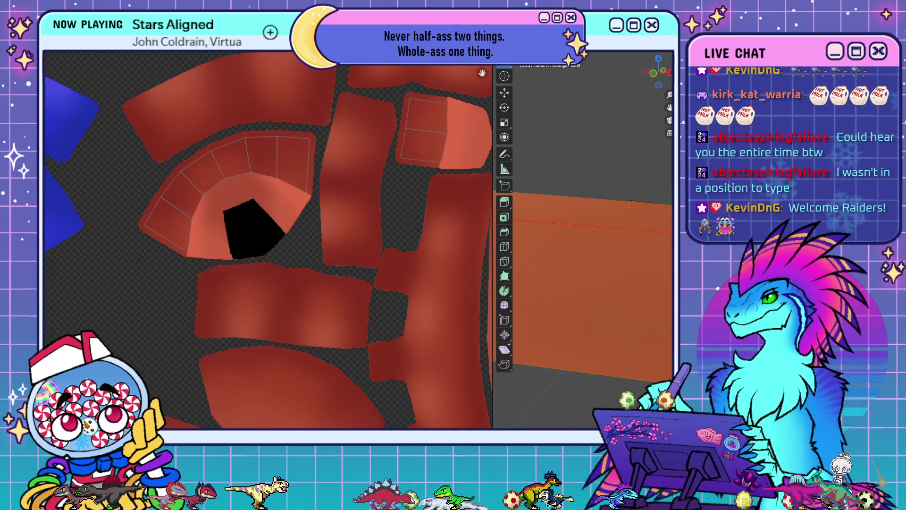
pyautogui.hotkey('alt', 'Tab')
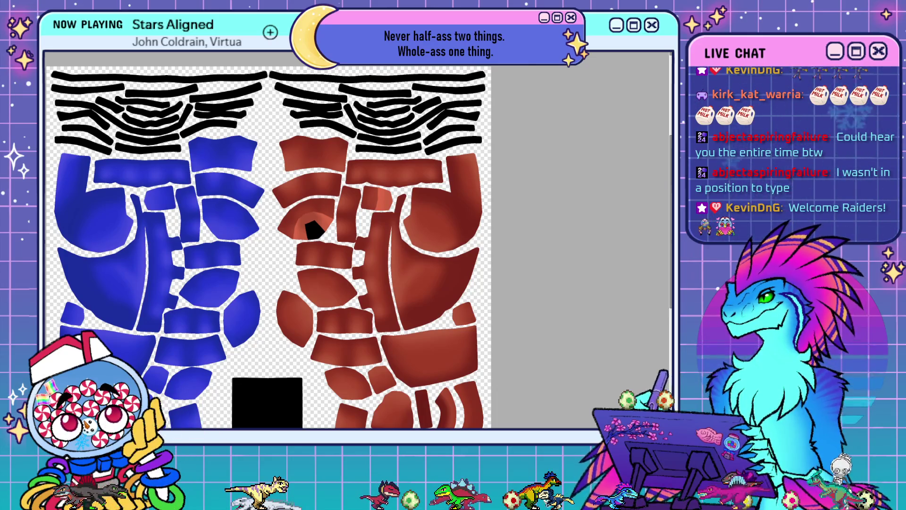
# - Fill the small orange patch and lower-left orange arc purple, comparing with undo and redo
pyautogui.scroll(5, 384, 186)
pyautogui.moveTo(330, 203); pyautogui.dragTo(332, 245)
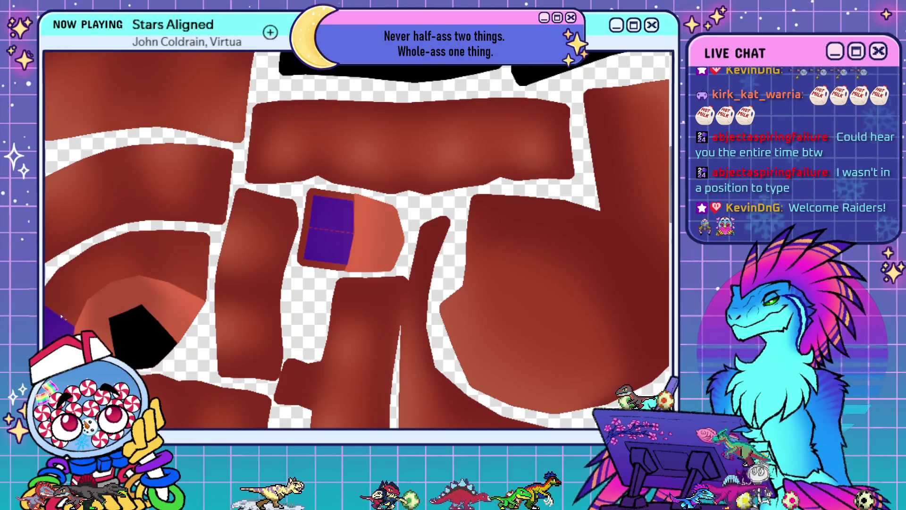
pyautogui.moveTo(116, 265); pyautogui.dragTo(201, 257)
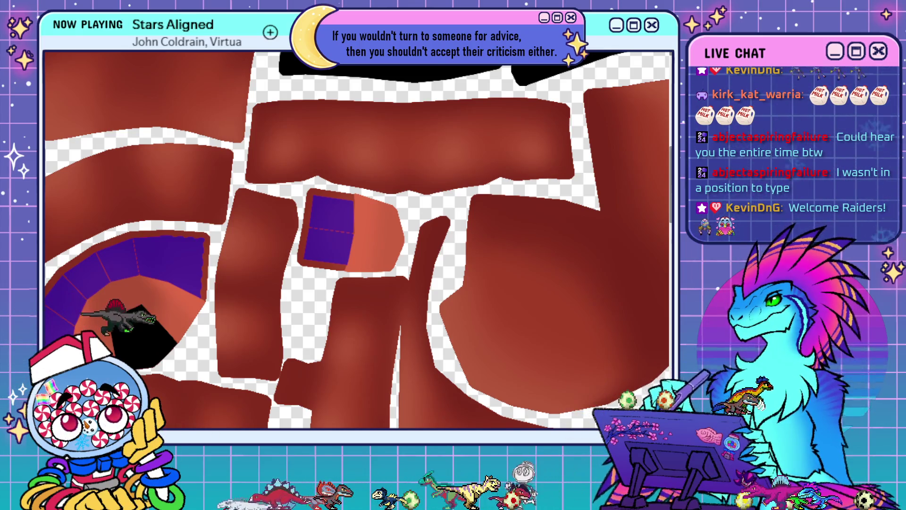
pyautogui.hotkey('ctrl', 'z')
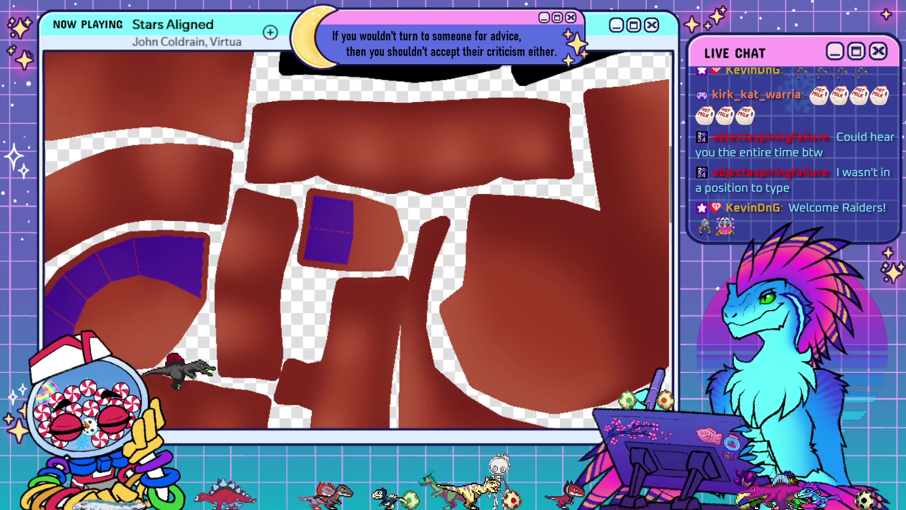
pyautogui.hotkey('ctrl', 'shift', 'z')
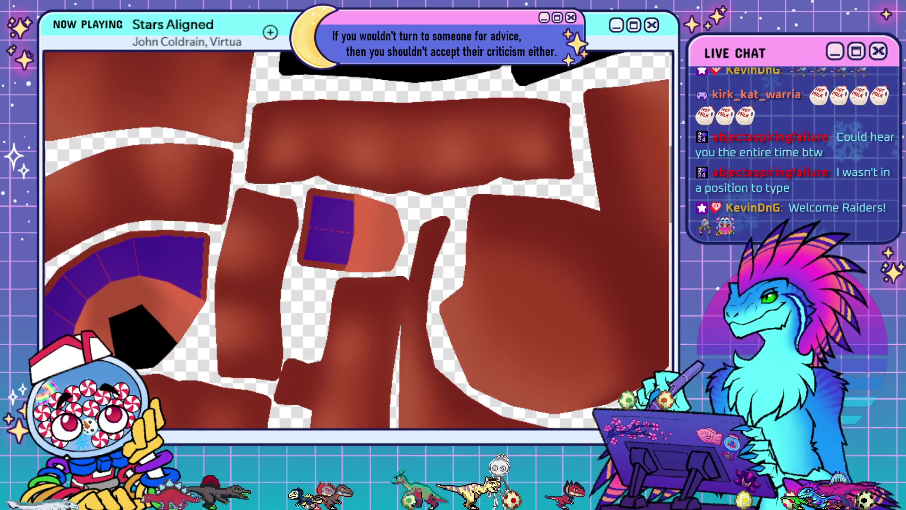
pyautogui.hotkey('ctrl', 'z')
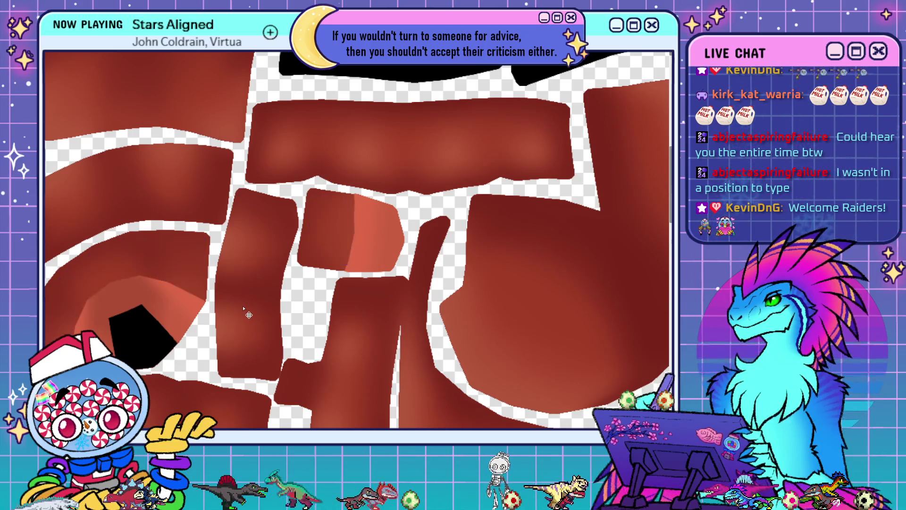
pyautogui.hotkey('ctrl', 'shift', 'z')
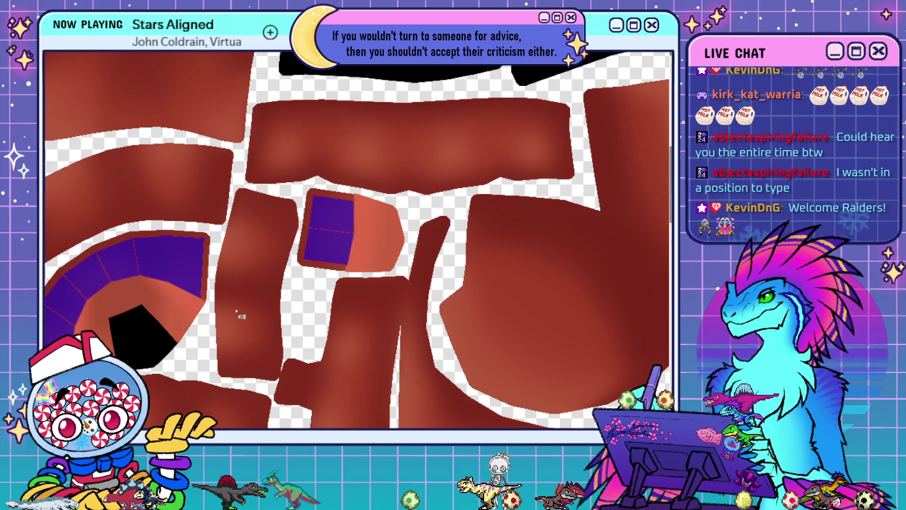
# - Remove the purple fill from the centre red piece and show the UV wireframe
pyautogui.scroll(5, 360, 231)
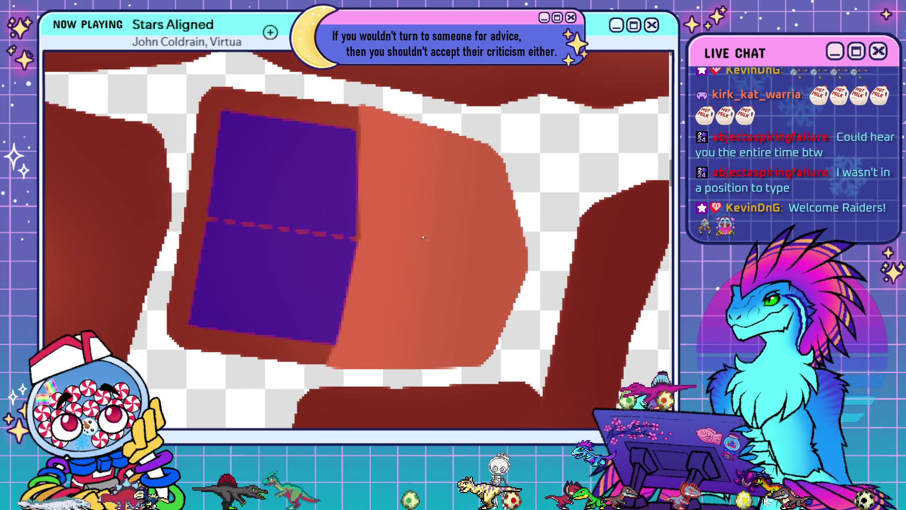
pyautogui.hotkey('ctrl', 'z')
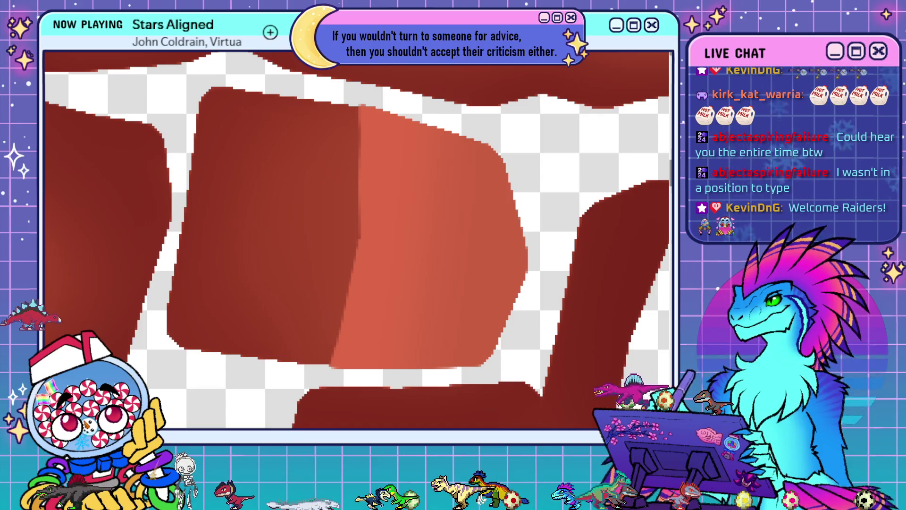
pyautogui.hotkey('ctrl', 'z')
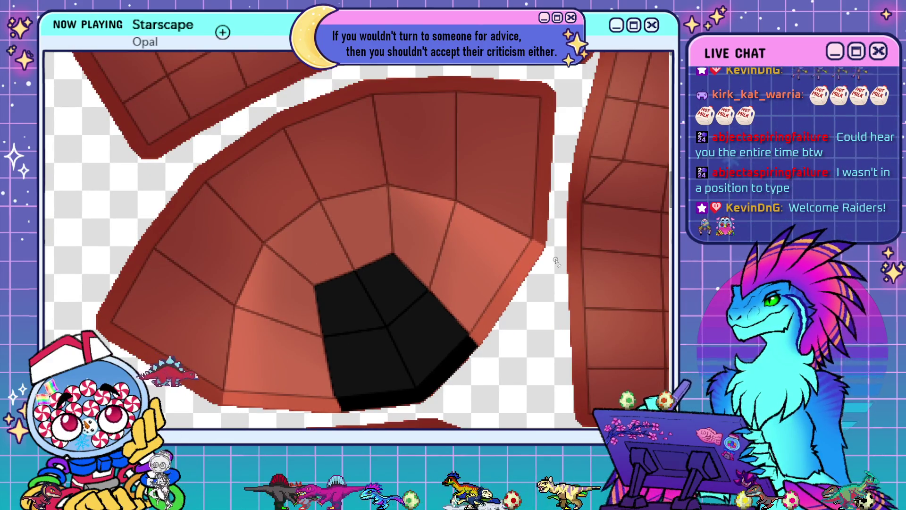
# - Mirror the canvas and hide the UV wireframe so the red tunnel piece shows only shading
pyautogui.press('m')
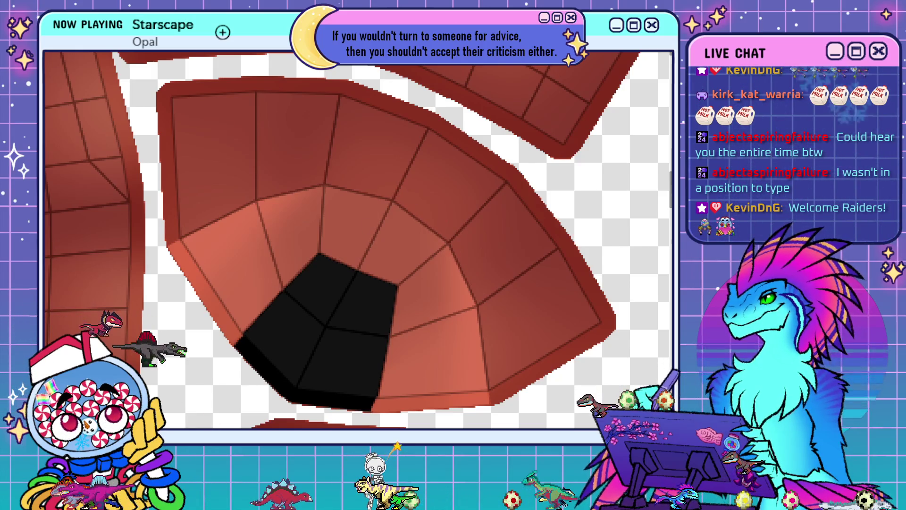
pyautogui.press('Tab')
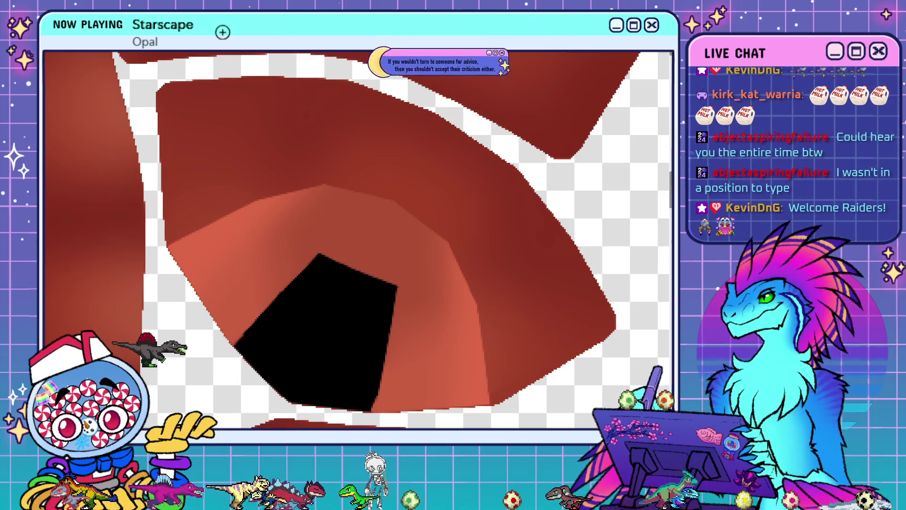
pyautogui.scroll(-5, 386, 323)
pyautogui.scroll(3, 386, 323)
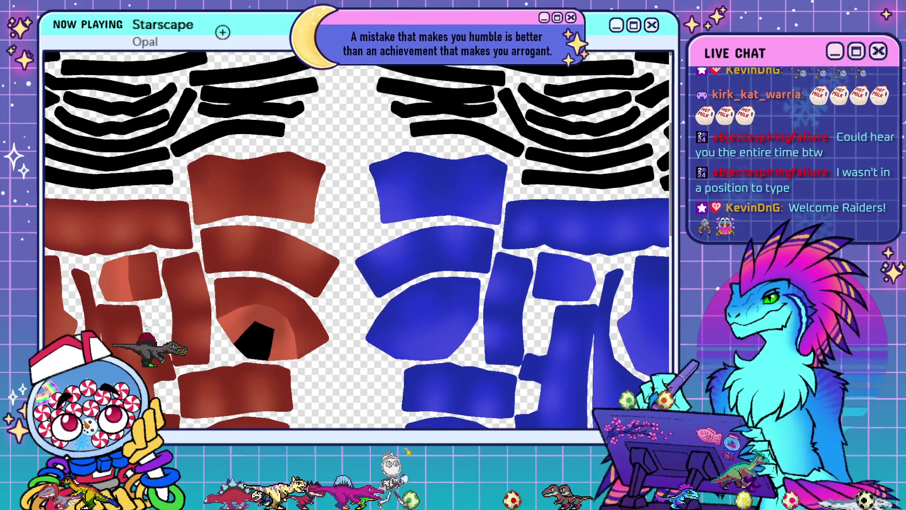
# - Show the UV wireframe, review the whole red and blue texture, mirror the canvas, and return to Blender
pyautogui.scroll(5, 94, 282)
pyautogui.hotkey('ctrl', ',')
pyautogui.hotkey('ctrl', ',')
pyautogui.hotkey('ctrl', ',')
pyautogui.hotkey('ctrl', ',')
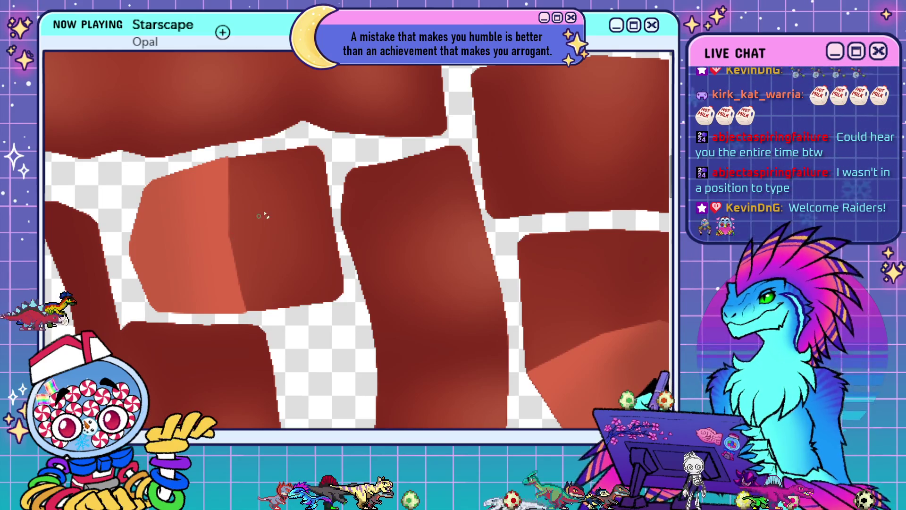
pyautogui.scroll(-3, 283, 203)
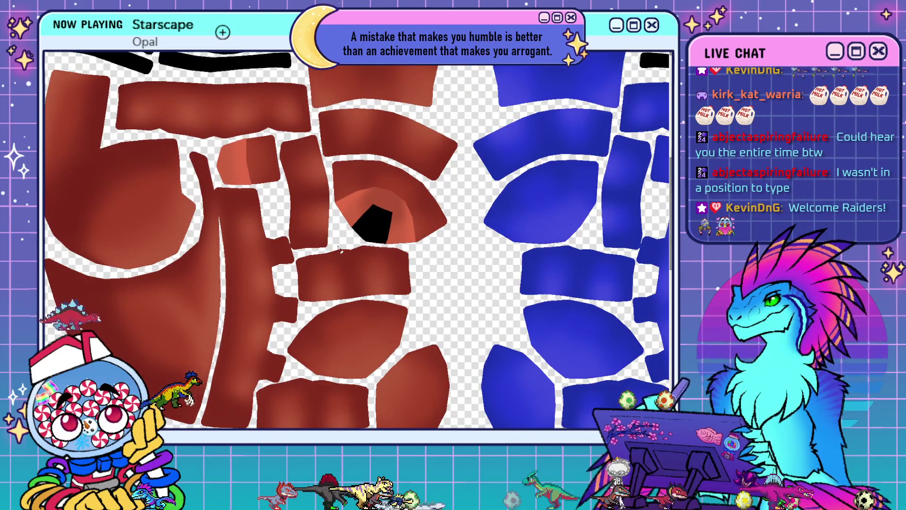
pyautogui.scroll(-3, 338, 249)
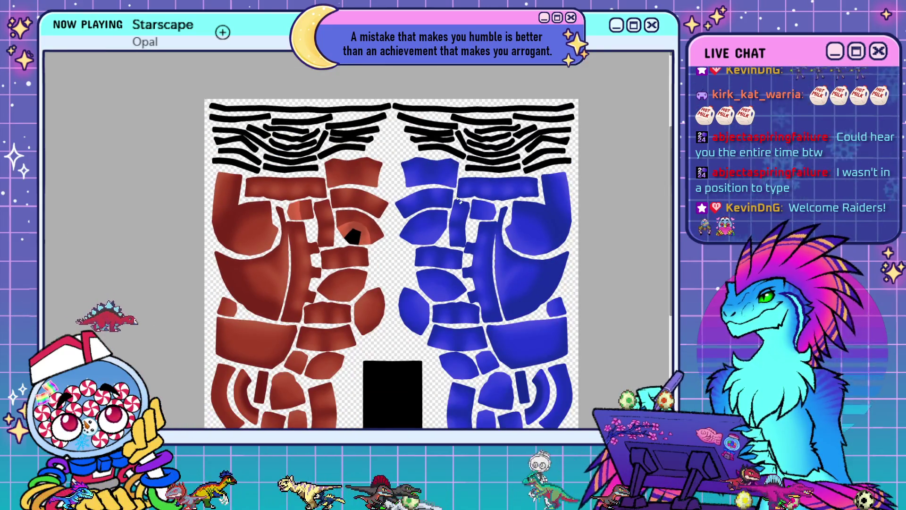
pyautogui.scroll(-2, 378, 203)
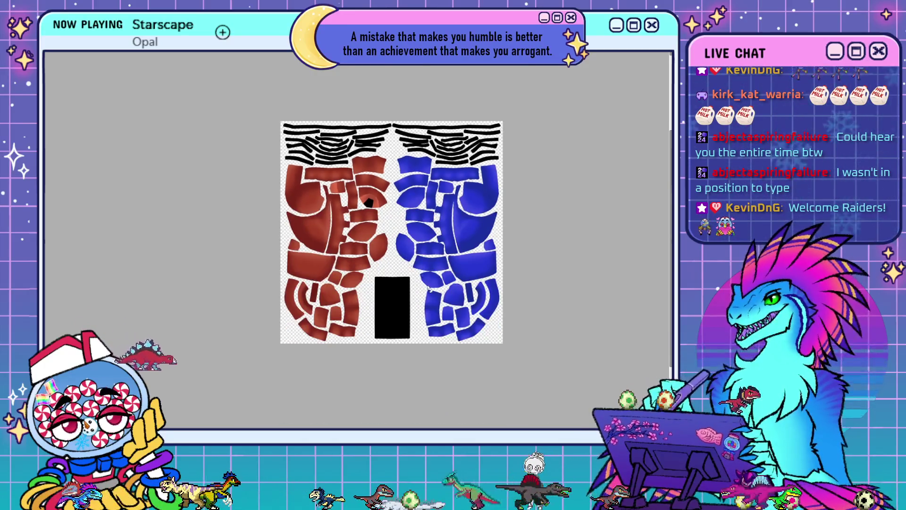
pyautogui.scroll(1, 407, 203)
pyautogui.scroll(1, 368, 123)
pyautogui.scroll(1, 264, 71)
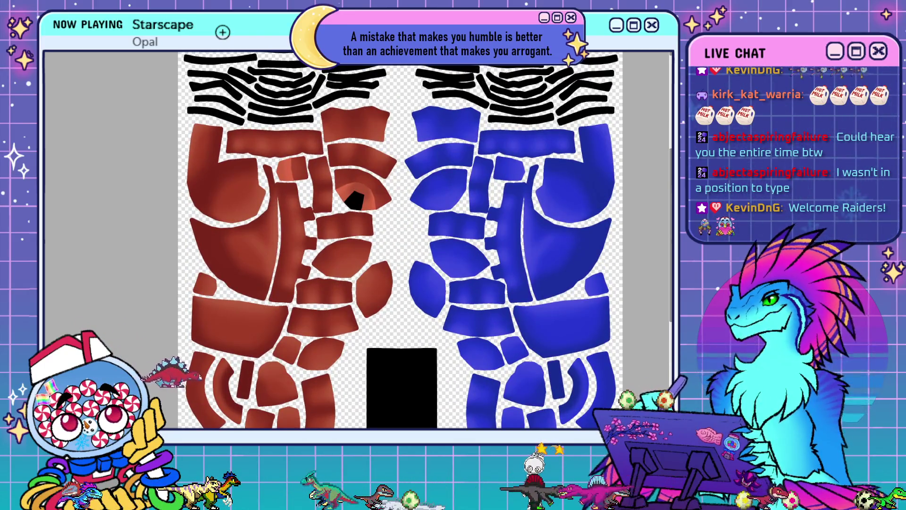
pyautogui.press('m')
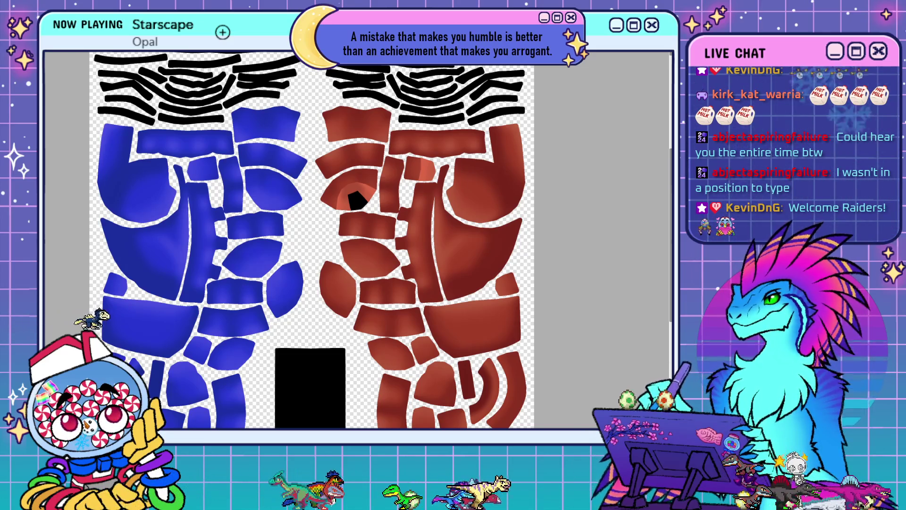
pyautogui.hotkey('alt', 'Tab')
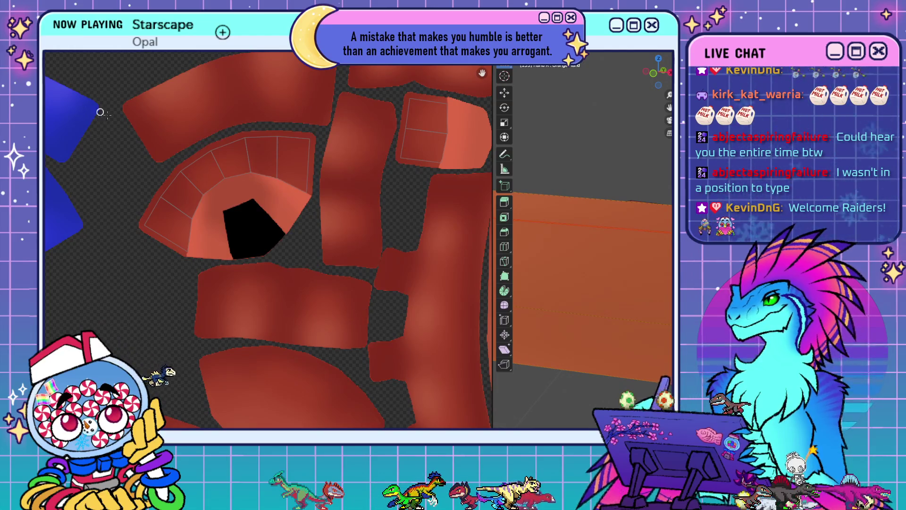
# - Widen the 3D view and select faces on the hand's end cap
pyautogui.scroll(-5, 533, 228)
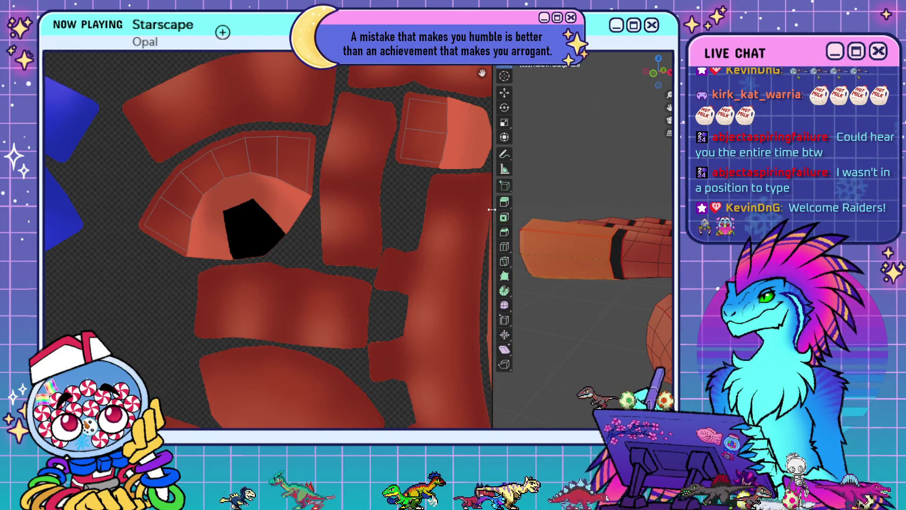
pyautogui.moveTo(492, 208); pyautogui.dragTo(168, 208)
pyautogui.scroll(3, 480, 271)
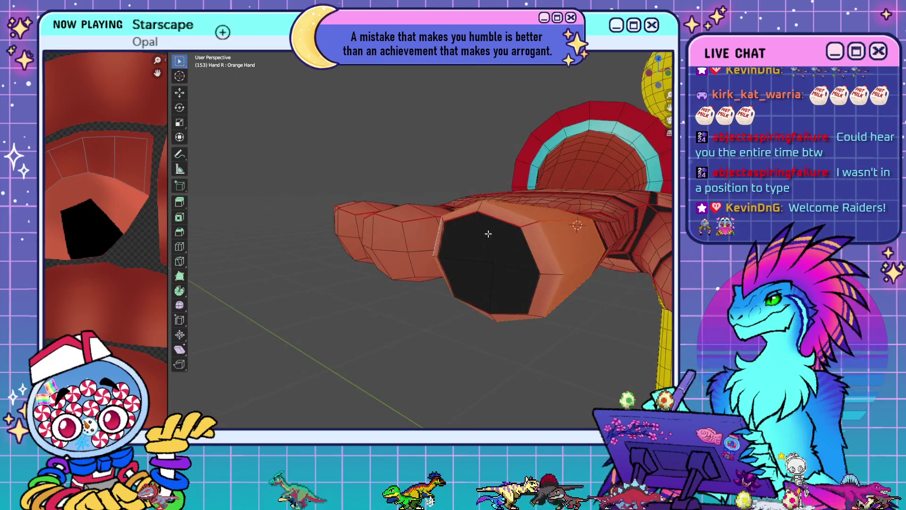
pyautogui.scroll(5, 507, 330)
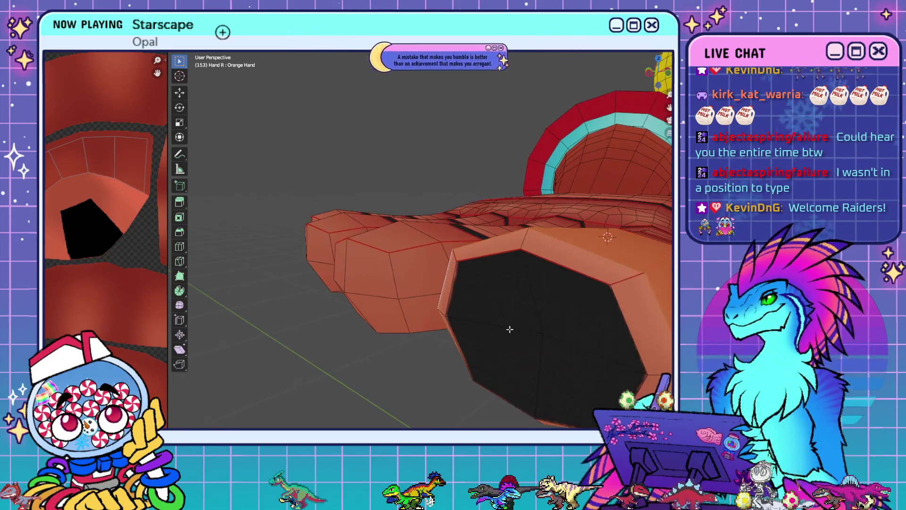
pyautogui.moveTo(596, 293); pyautogui.dragTo(536, 285, button='middle')
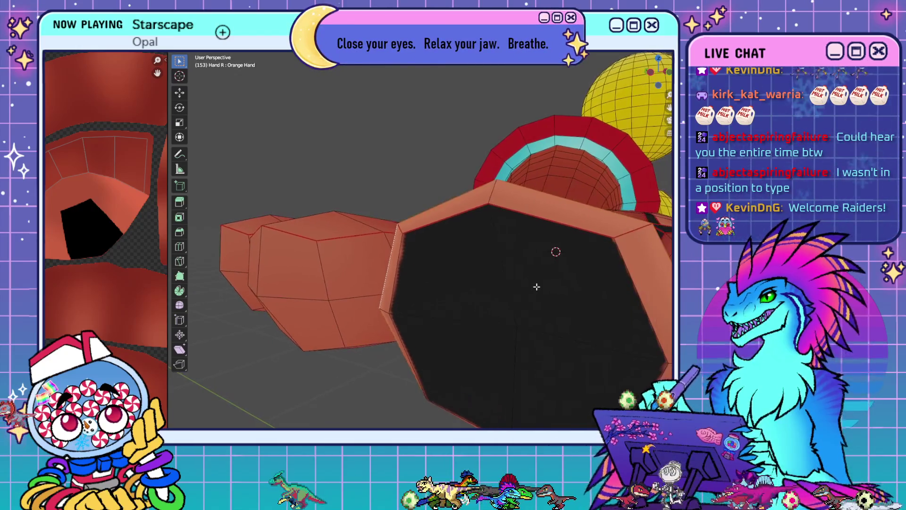
pyautogui.click(439, 289)
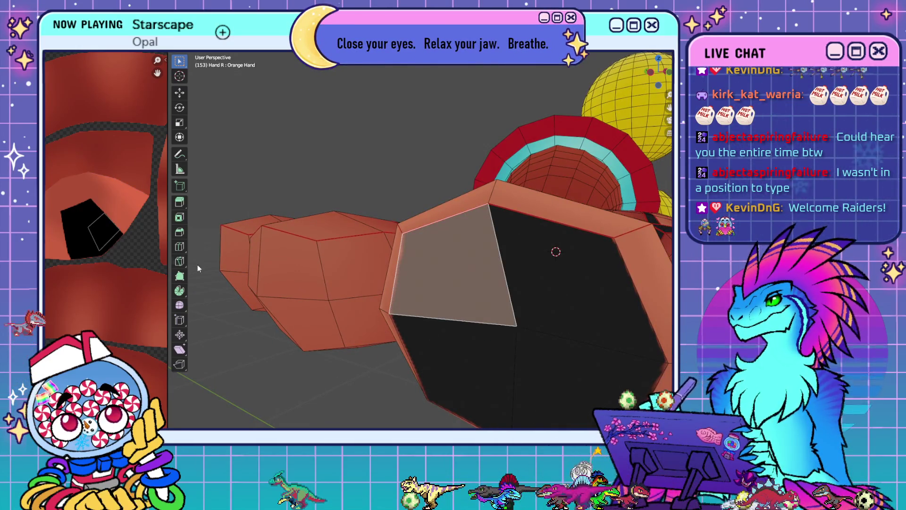
pyautogui.keyDown('shift'); pyautogui.click(455, 362); pyautogui.keyUp('shift')
pyautogui.moveTo(455, 362)
pyautogui.mouseDown(button='middle')
pyautogui.moveTo(510, 379)
pyautogui.moveTo(510, 366)
pyautogui.mouseUp(button='middle')
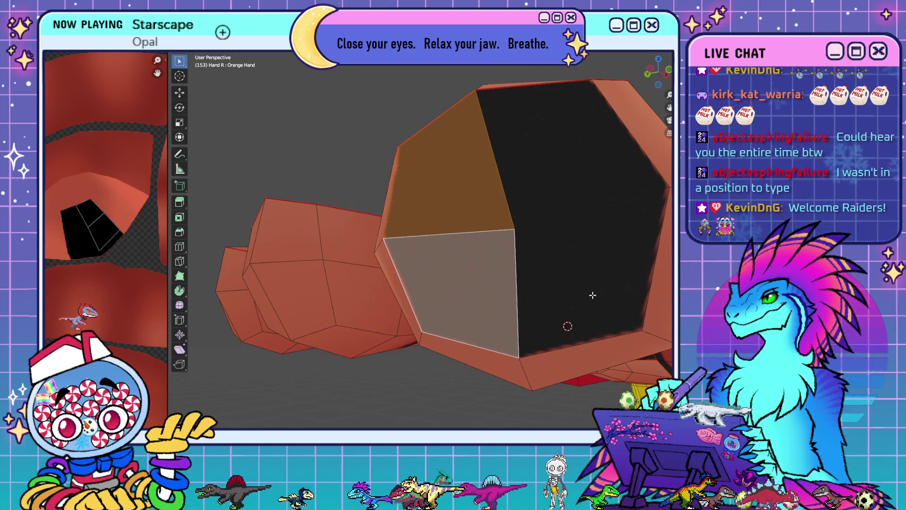
# - Select a finger's long side face and pan the UV view across the red island
pyautogui.scroll(3, 77, 209)
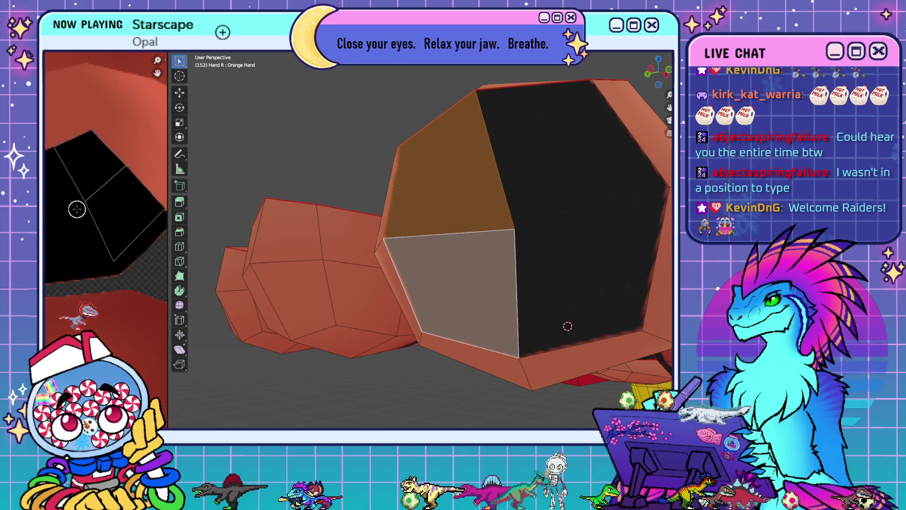
pyautogui.moveTo(477, 219)
pyautogui.mouseDown(button='middle')
pyautogui.moveTo(514, 218)
pyautogui.moveTo(550, 237)
pyautogui.moveTo(491, 231)
pyautogui.mouseUp(button='middle')
pyautogui.scroll(-3, 550, 237)
pyautogui.scroll(3, 468, 230)
pyautogui.scroll(5, 467, 229)
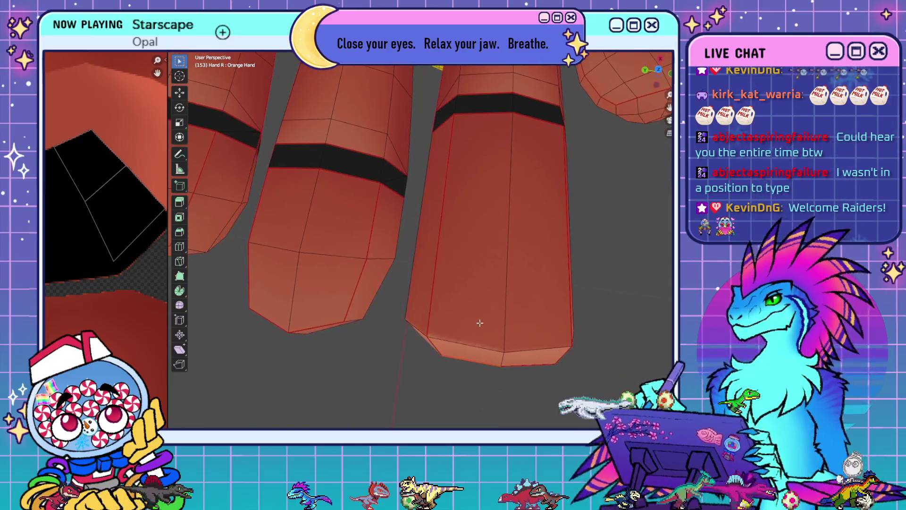
pyautogui.click(443, 331)
pyautogui.scroll(-2, 142, 213)
pyautogui.scroll(-2, 203, 226)
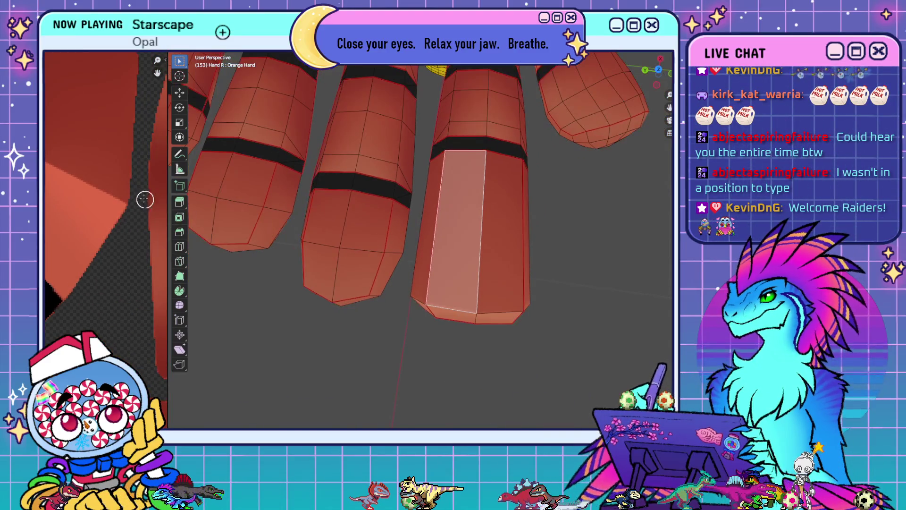
pyautogui.scroll(-3, 146, 198)
pyautogui.scroll(8, 130, 184)
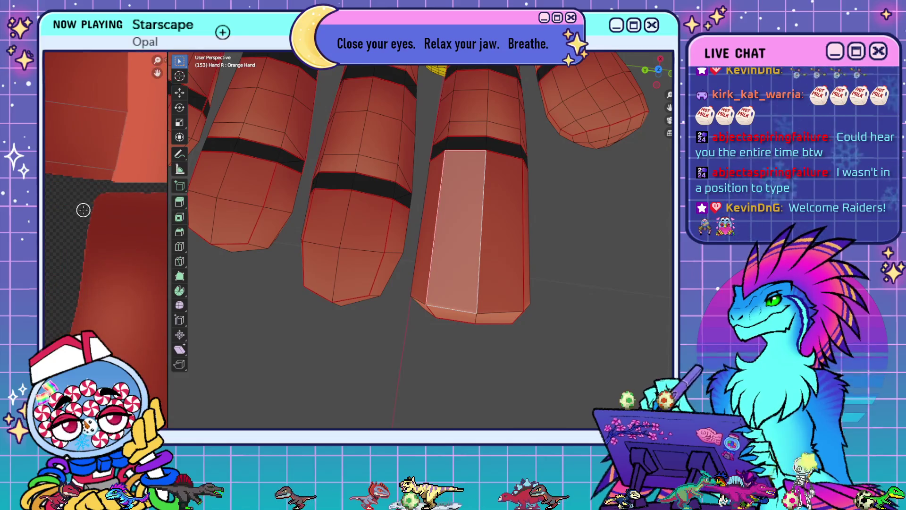
pyautogui.moveTo(97, 211); pyautogui.dragTo(125, 217, button='middle')
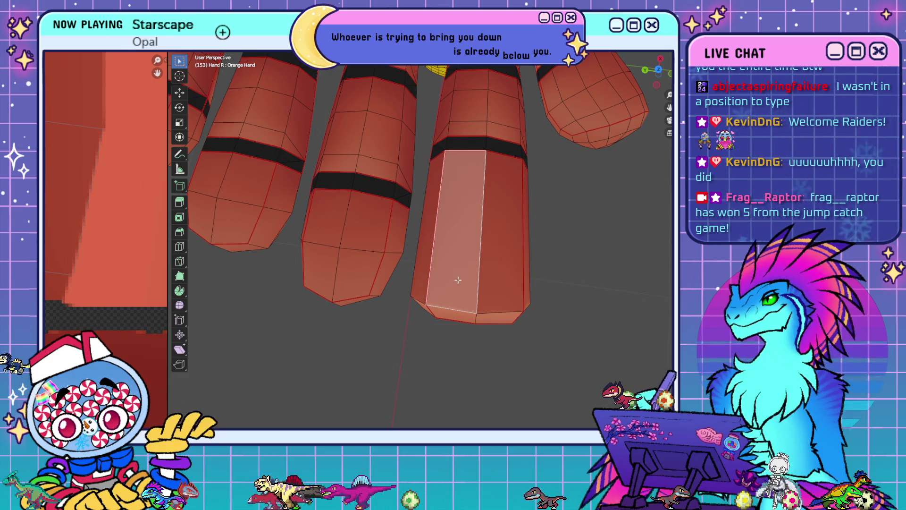
# - Clear the face selection and reload the repainted texture image
pyautogui.click(598, 301)
pyautogui.scroll(4, 453, 319)
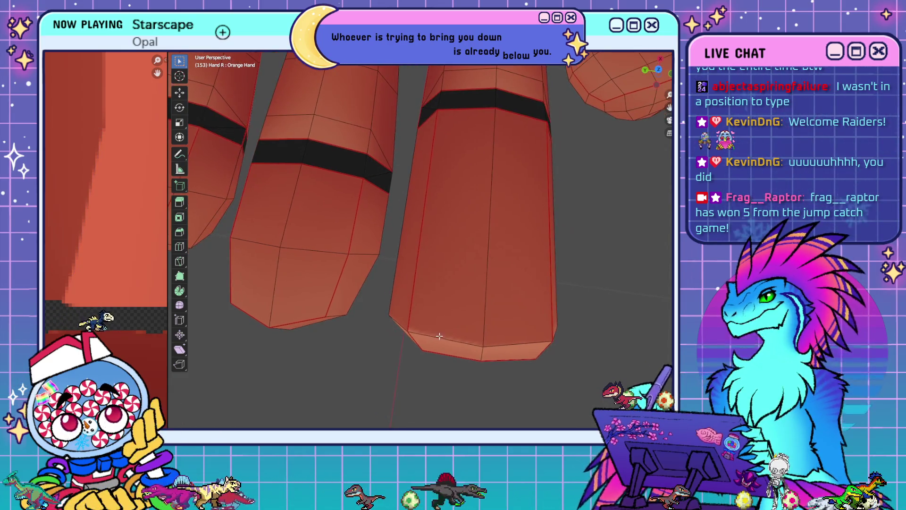
pyautogui.click(87, 47)
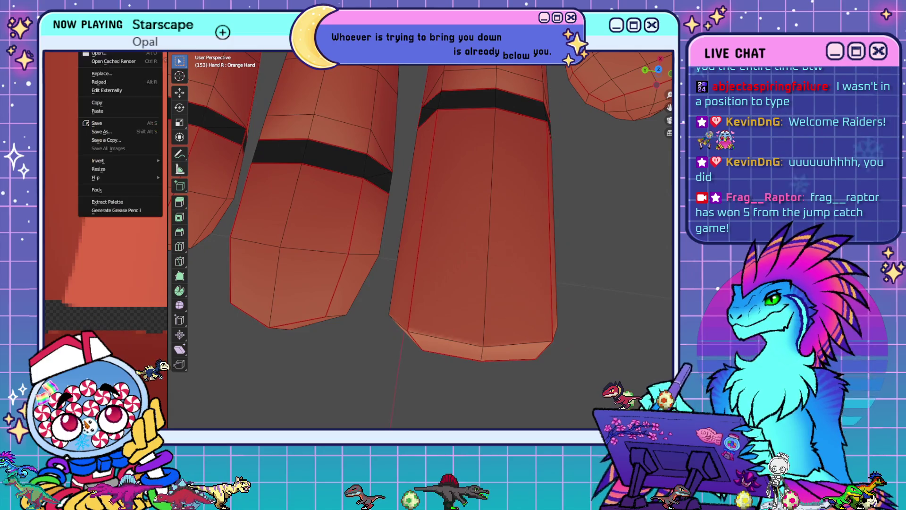
pyautogui.click(102, 83)
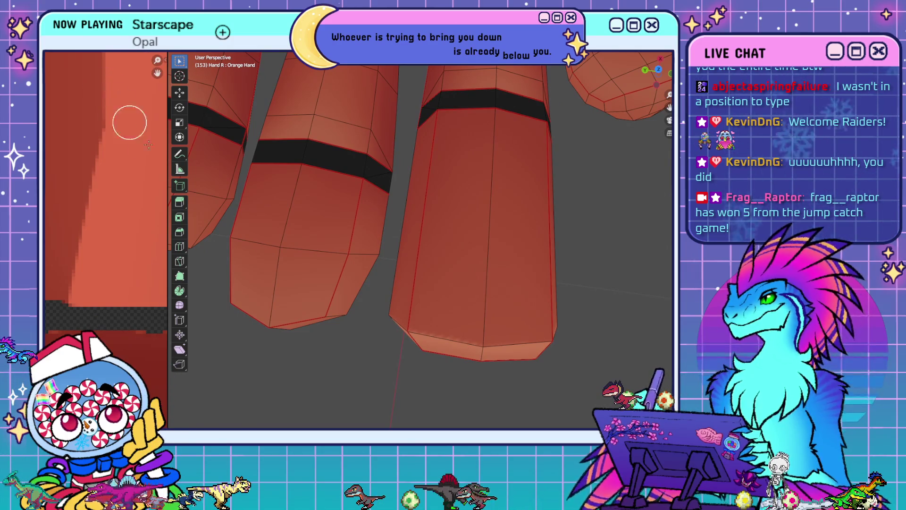
# - Hide wireframe and grid and zoom out to preview the full yellow figure's striped hand
pyautogui.moveTo(474, 364); pyautogui.dragTo(458, 333, button='middle')
pyautogui.scroll(-5, 457, 333)
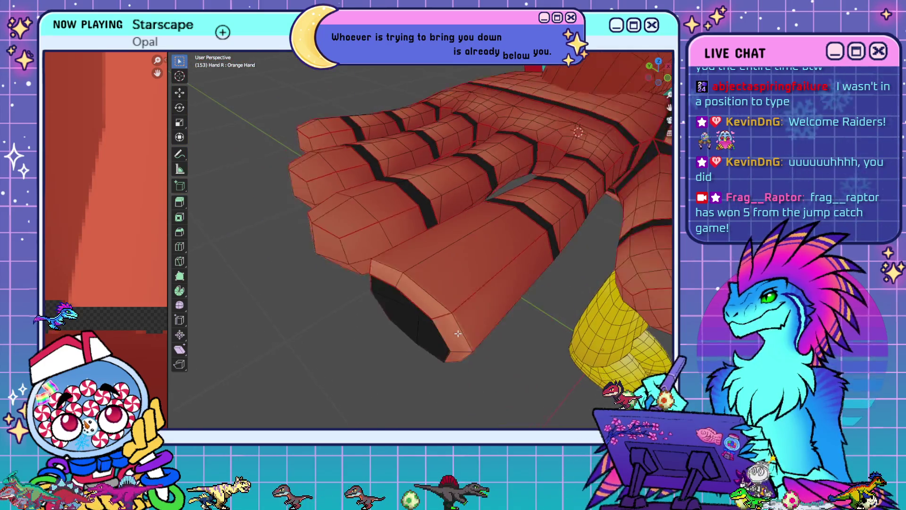
pyautogui.hotkey('shift', 'alt', 'z')
pyautogui.moveTo(458, 333)
pyautogui.mouseDown(button='middle')
pyautogui.moveTo(446, 230)
pyautogui.moveTo(621, 231)
pyautogui.moveTo(606, 281)
pyautogui.moveTo(611, 303)
pyautogui.moveTo(563, 303)
pyautogui.moveTo(442, 204)
pyautogui.moveTo(442, 126)
pyautogui.moveTo(514, 187)
pyautogui.moveTo(370, 259)
pyautogui.moveTo(323, 241)
pyautogui.moveTo(434, 234)
pyautogui.mouseUp(button='middle')
pyautogui.scroll(-5, 442, 127)
pyautogui.scroll(-3, 448, 222)
pyautogui.scroll(-4, 434, 235)
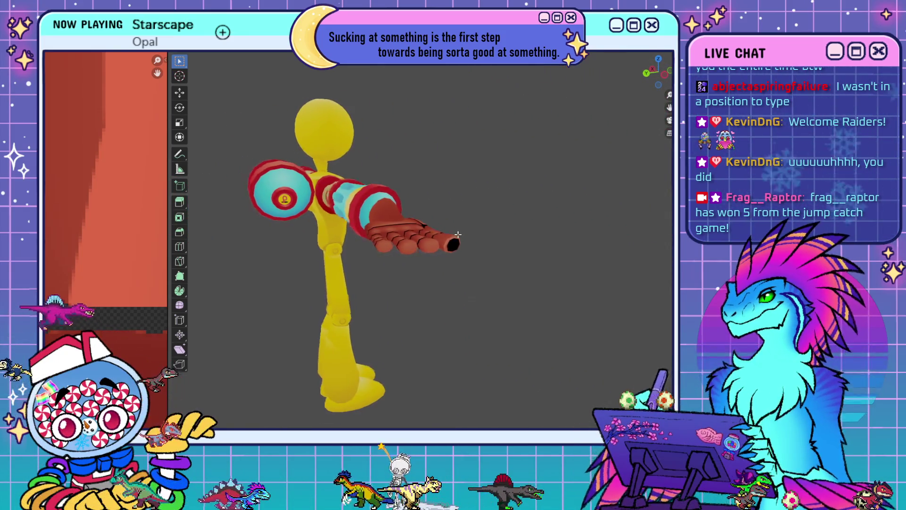
# - Make the little finger's striped tip shorter and blunter
pyautogui.scroll(-2, 524, 257)
pyautogui.moveTo(524, 257)
pyautogui.mouseDown(button='middle')
pyautogui.moveTo(551, 273)
pyautogui.moveTo(434, 265)
pyautogui.moveTo(585, 261)
pyautogui.moveTo(541, 260)
pyautogui.mouseUp(button='middle')
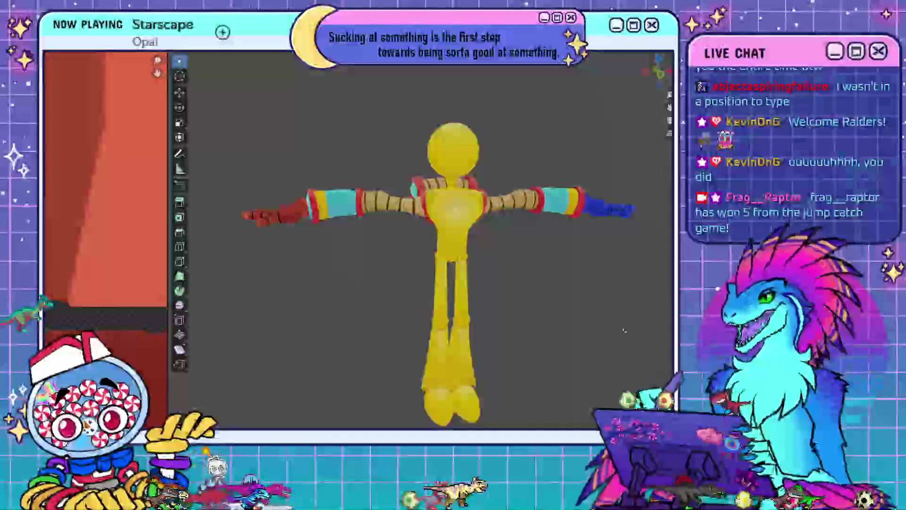
pyautogui.scroll(-3, 568, 281)
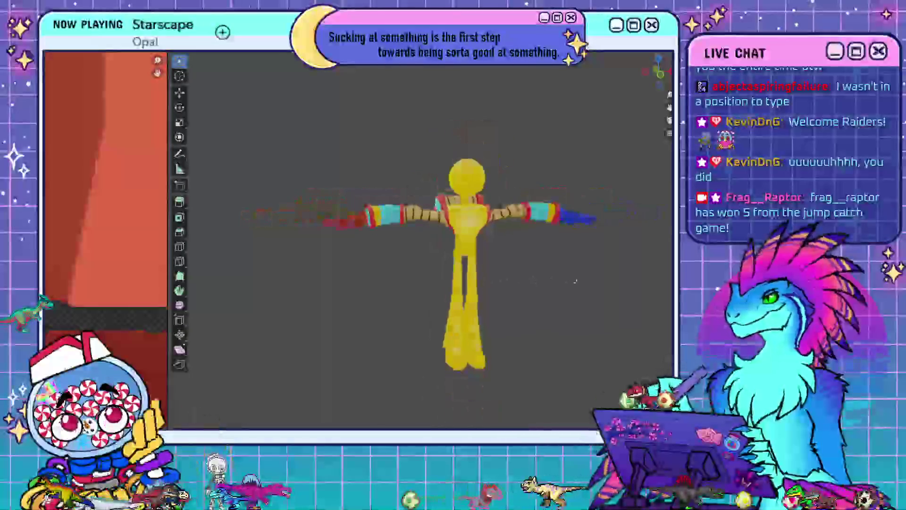
pyautogui.keyDown('shift'); pyautogui.moveTo(568, 282); pyautogui.dragTo(556, 275, button='middle'); pyautogui.keyUp('shift')
pyautogui.moveTo(270, 148)
pyautogui.mouseDown(button='middle')
pyautogui.moveTo(348, 154)
pyautogui.moveTo(361, 261)
pyautogui.moveTo(381, 237)
pyautogui.moveTo(378, 206)
pyautogui.moveTo(443, 256)
pyautogui.moveTo(460, 236)
pyautogui.moveTo(537, 275)
pyautogui.moveTo(525, 289)
pyautogui.moveTo(536, 279)
pyautogui.moveTo(595, 271)
pyautogui.mouseUp(button='middle')
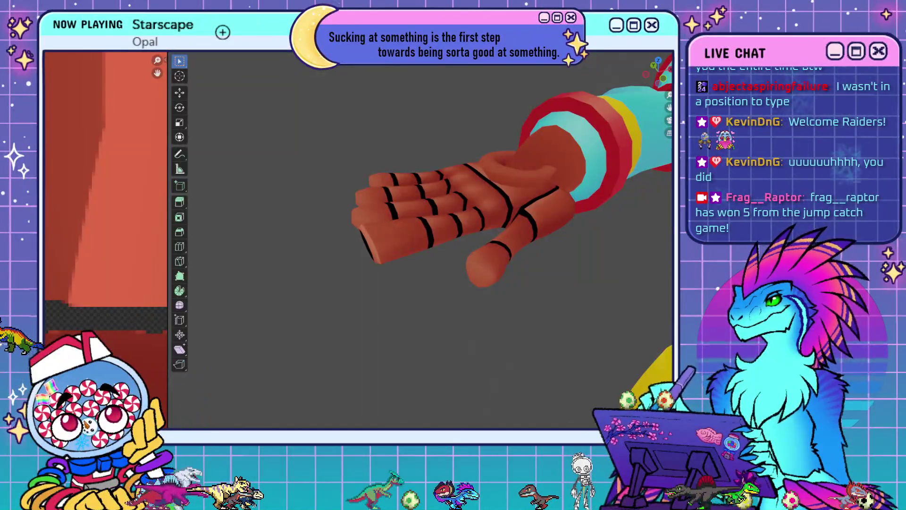
pyautogui.hotkey('ctrl', 'z')
# - Frame the whole T-posed character in front view
pyautogui.moveTo(548, 294)
pyautogui.mouseDown(button='middle')
pyautogui.moveTo(570, 303)
pyautogui.moveTo(556, 293)
pyautogui.moveTo(557, 307)
pyautogui.moveTo(542, 299)
pyautogui.moveTo(507, 256)
pyautogui.mouseUp(button='middle')
pyautogui.press('KP_1')
pyautogui.scroll(-4, 567, 311)
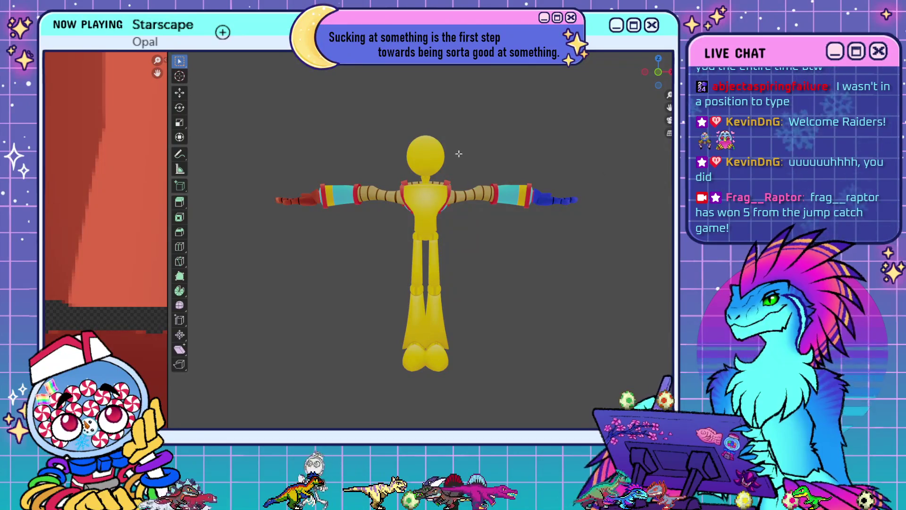
# - Edit the body mesh with overlays, reveal the hidden eye shapes, and zoom to the face in front view
pyautogui.hotkey('ctrl', 'Tab')
pyautogui.hotkey('ctrl', 'Tab')
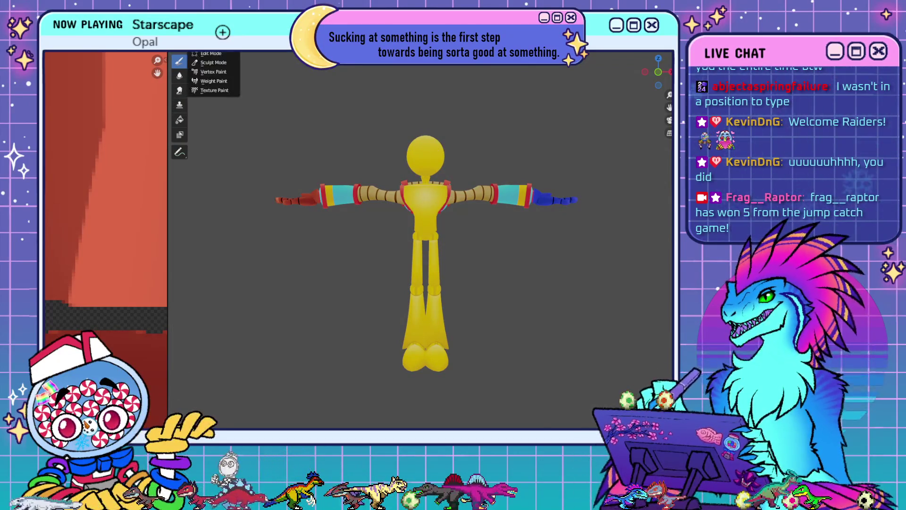
pyautogui.press('Tab')
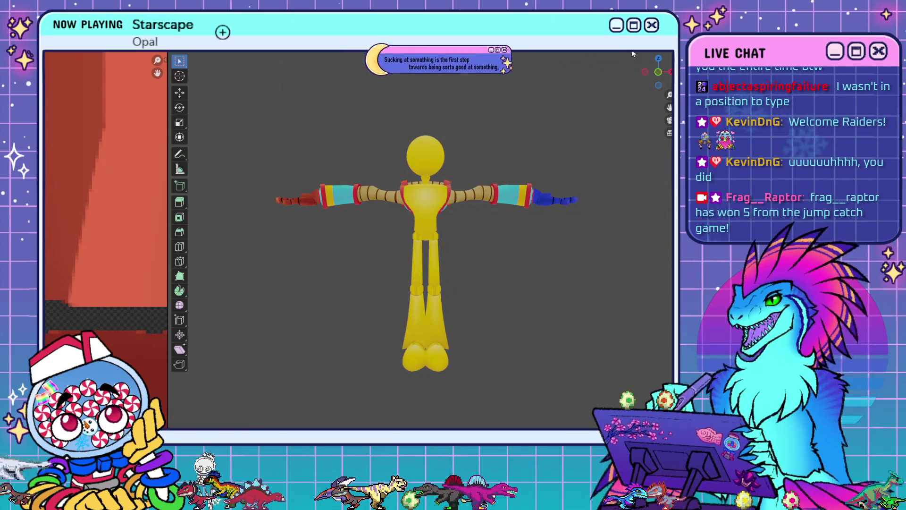
pyautogui.hotkey('shift', 'alt', 'z')
pyautogui.scroll(3, 421, 240)
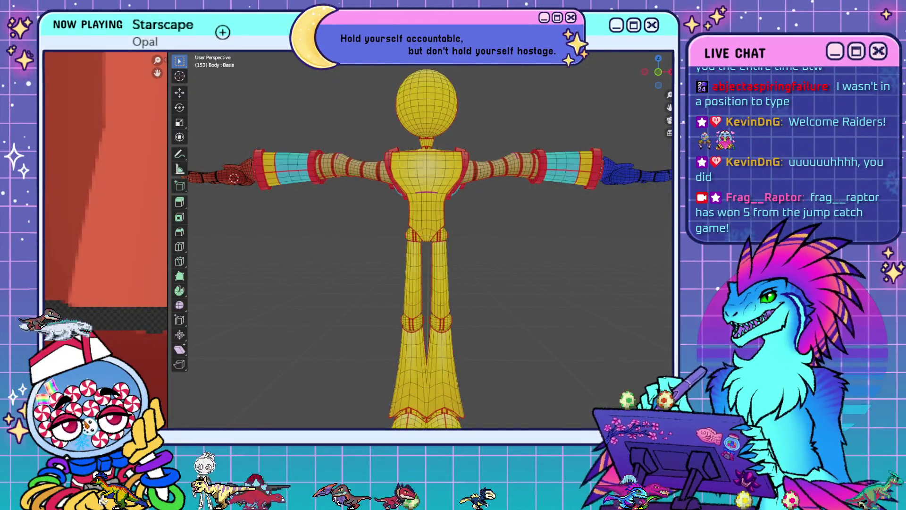
pyautogui.hotkey('alt', 'h')
pyautogui.press('KP_1')
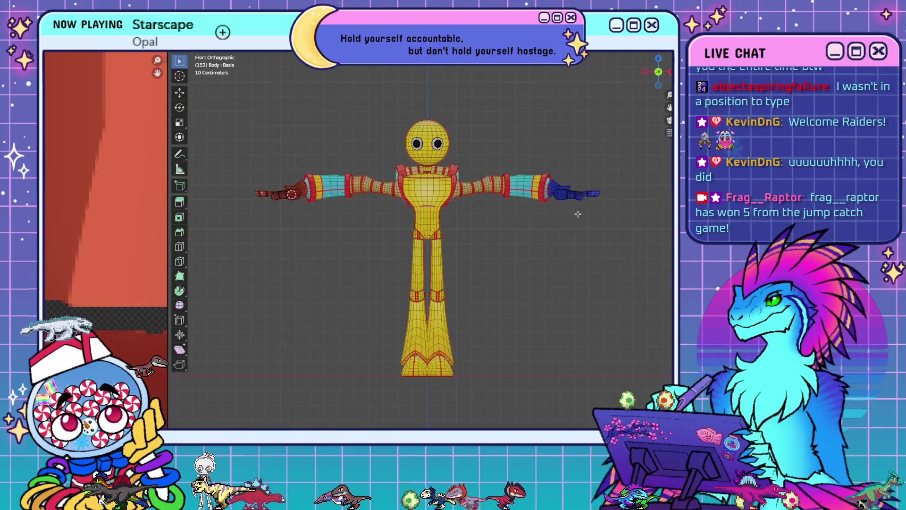
pyautogui.scroll(5, 566, 193)
pyautogui.scroll(-4, 565, 189)
pyautogui.scroll(2, 565, 190)
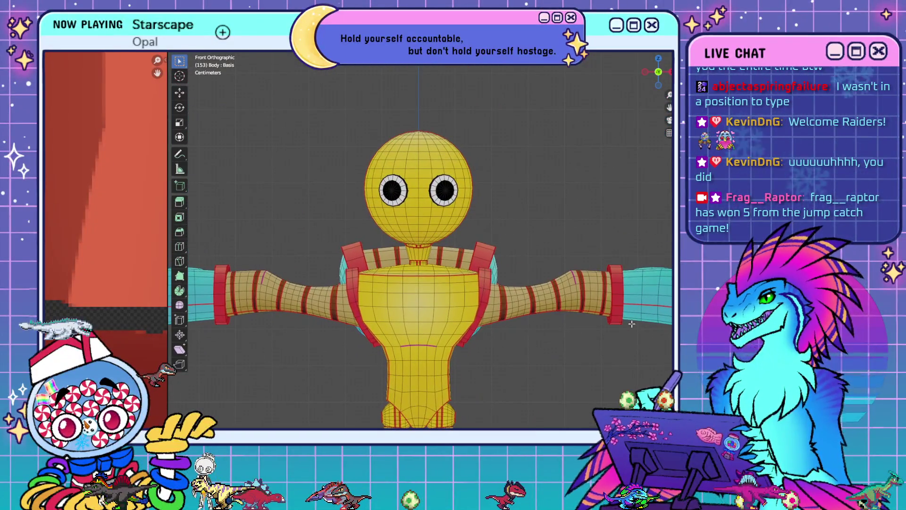
pyautogui.scroll(3, 556, 300)
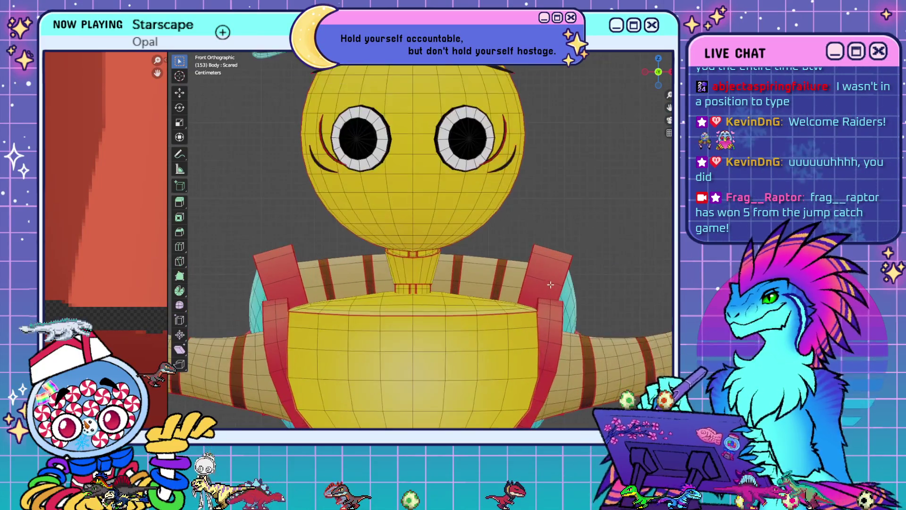
pyautogui.scroll(-3, 556, 301)
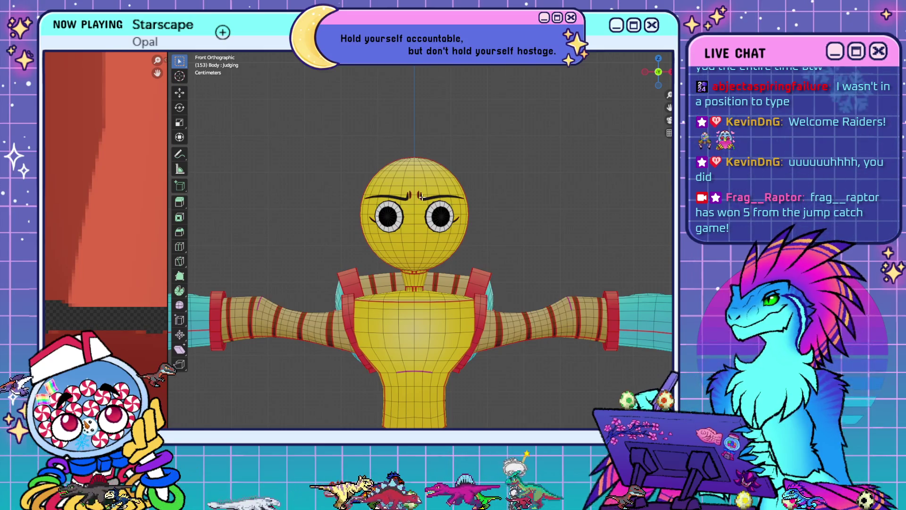
pyautogui.scroll(3, 424, 168)
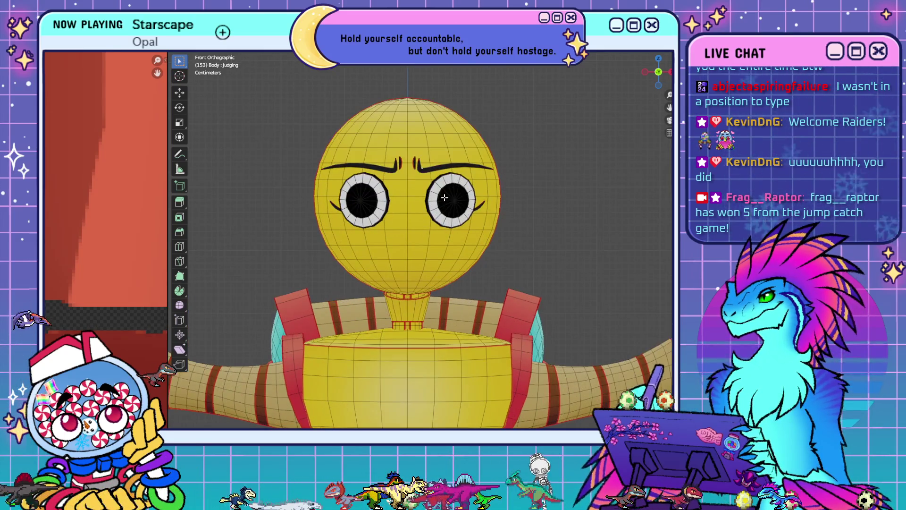
pyautogui.scroll(1, 414, 146)
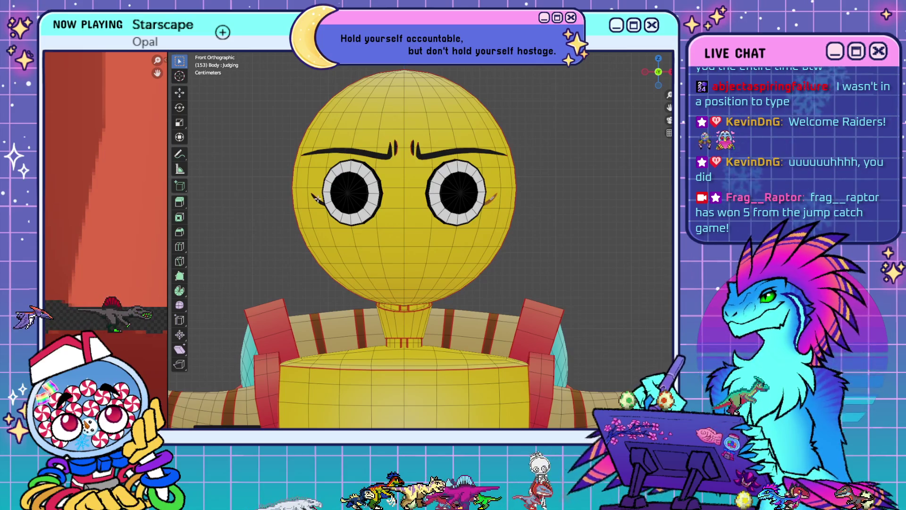
# - Select both eyebrows, switch to the Happy shape key, and select the cheek blush strokes
pyautogui.click(417, 150)
pyautogui.hotkey('ctrl', 'l')
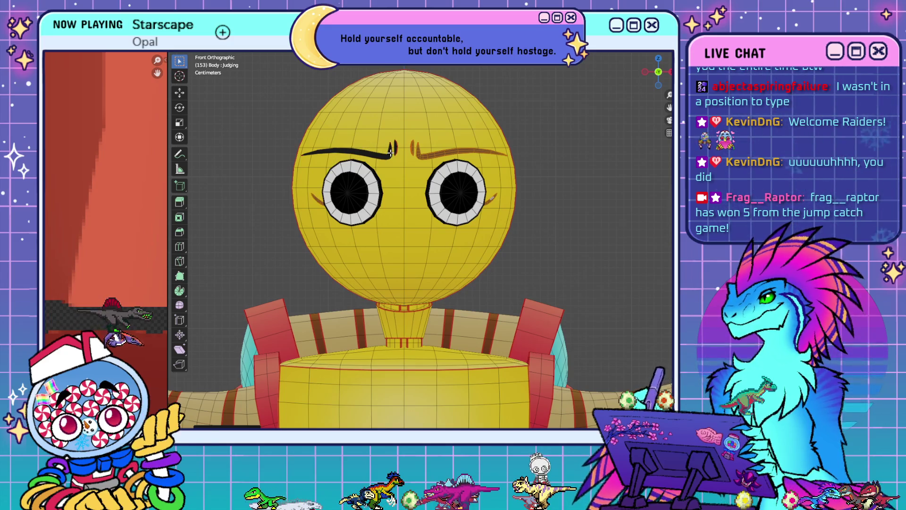
pyautogui.press('l')
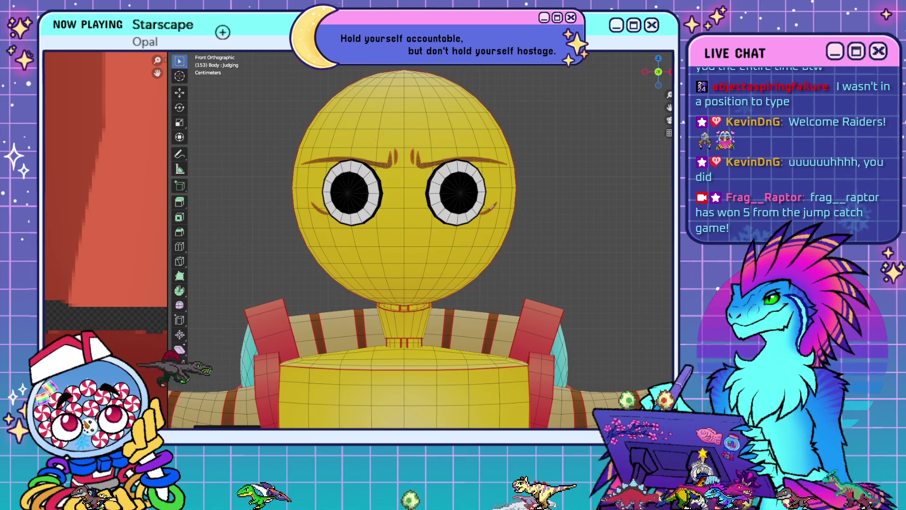
pyautogui.press('Down')
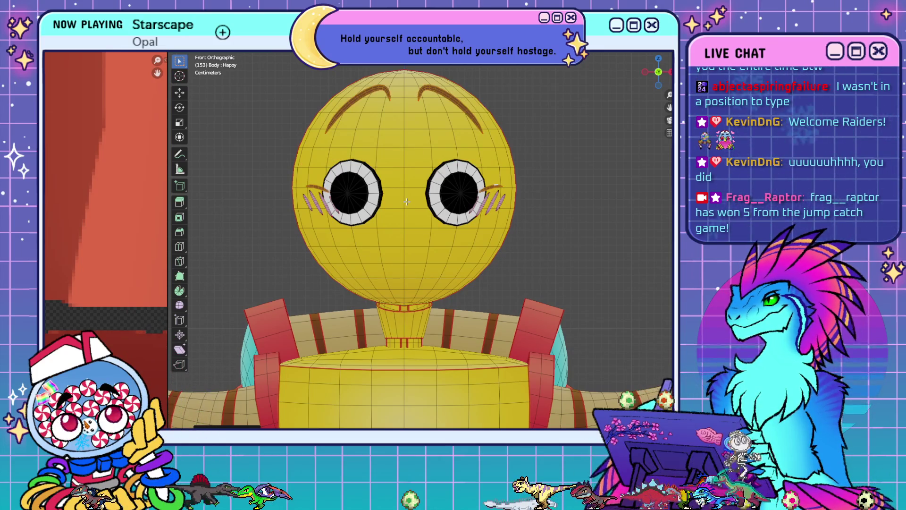
pyautogui.click(489, 189)
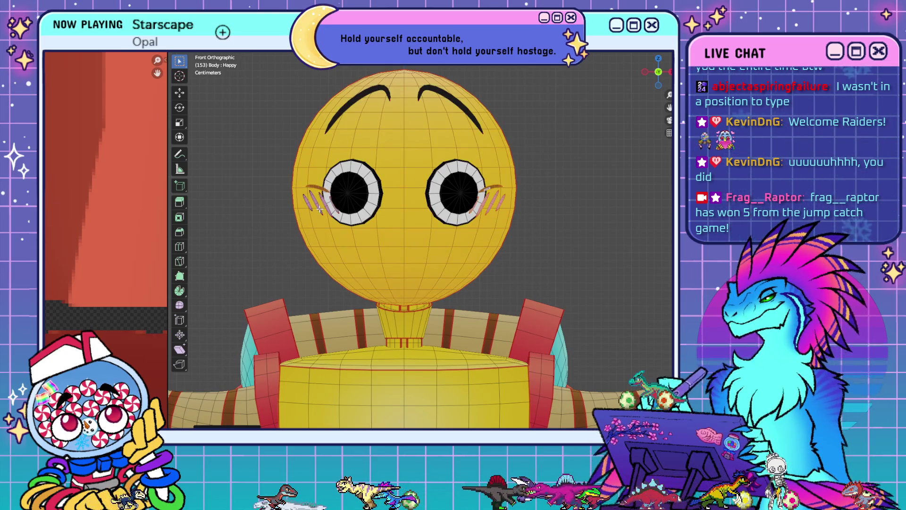
pyautogui.scroll(3, 317, 219)
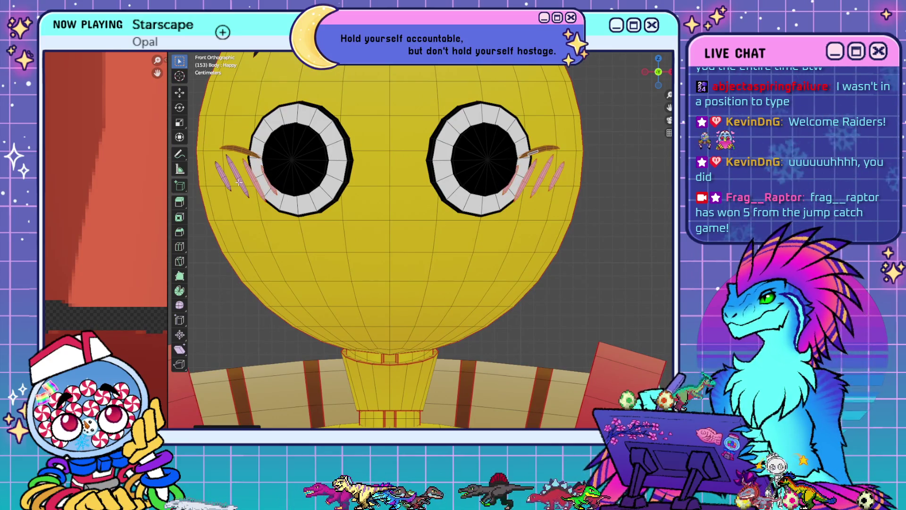
pyautogui.scroll(-5, 398, 244)
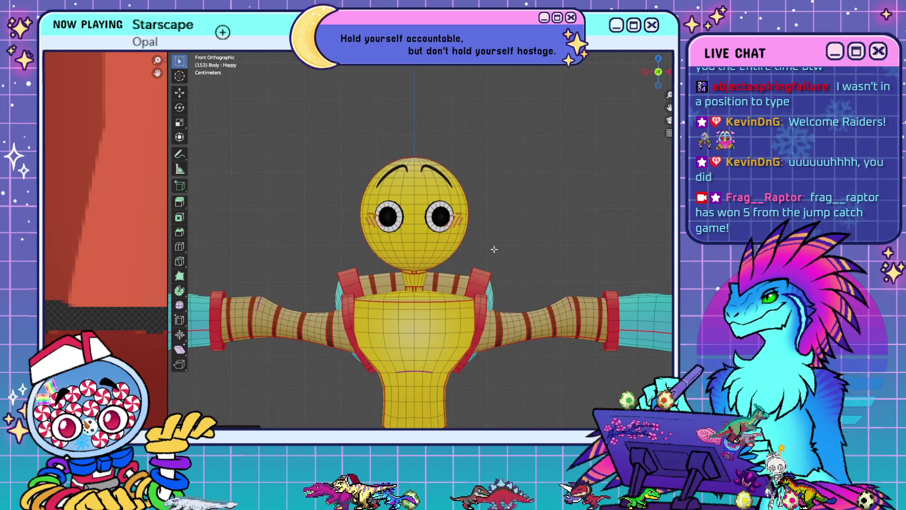
# - Move the Happy expression's blush strokes lower on the cheeks
pyautogui.press('g')
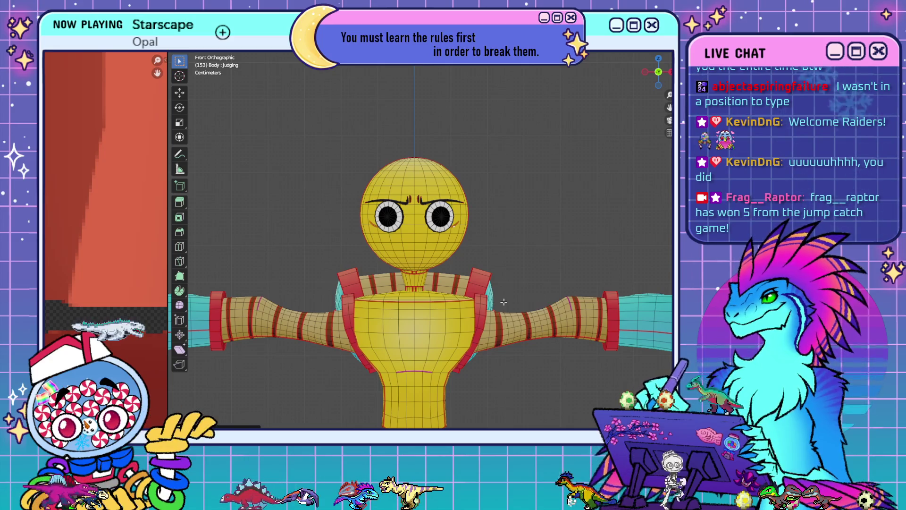
pyautogui.press('Down')
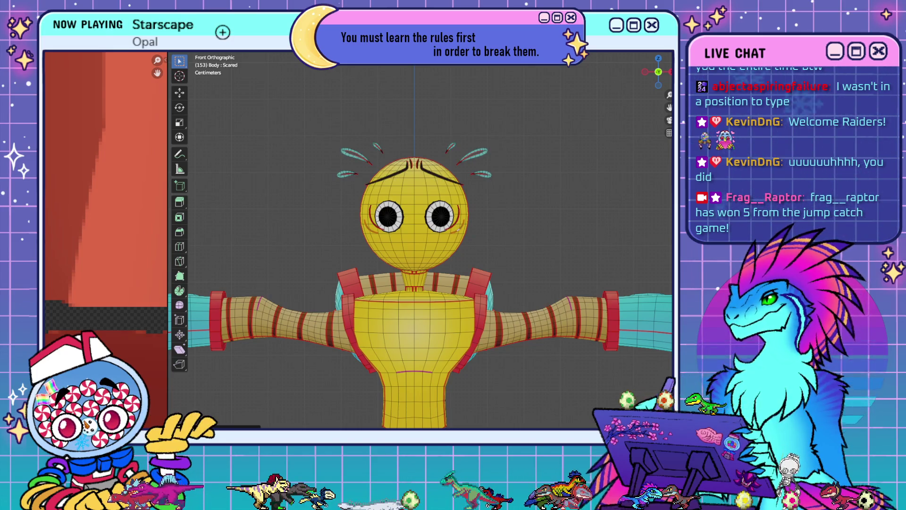
pyautogui.hotkey('ctrl', 'z')
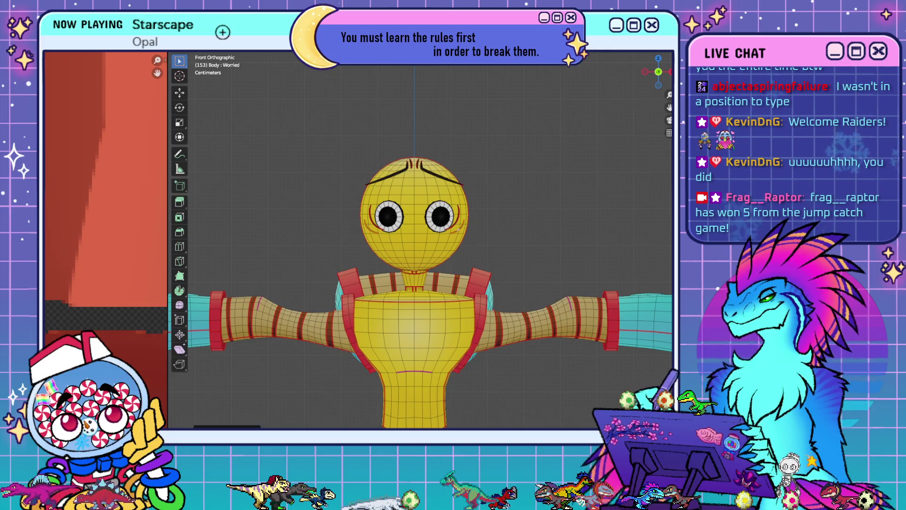
pyautogui.hotkey('ctrl', 'z')
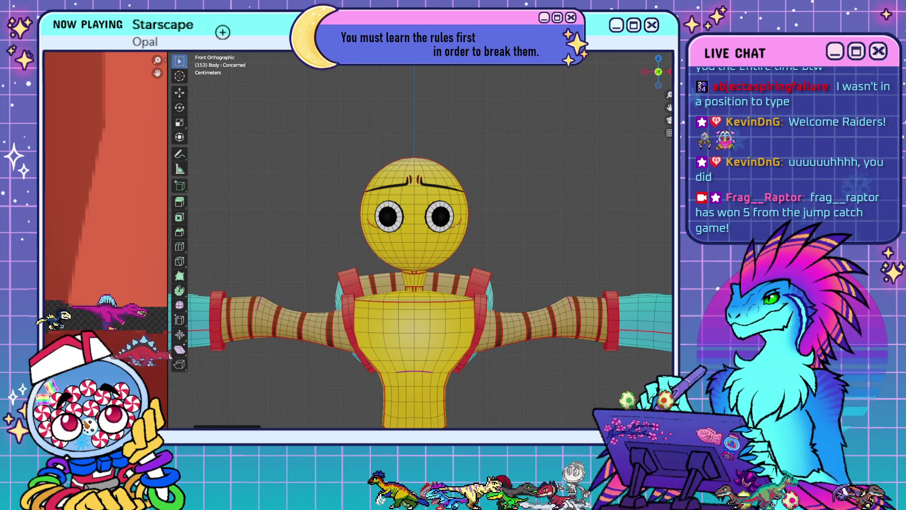
# - On the Concerned shape key, select both eyebrows and move them down along Z
pyautogui.keyDown('shift'); pyautogui.moveTo(469, 316); pyautogui.dragTo(465, 289, button='middle'); pyautogui.keyUp('shift')
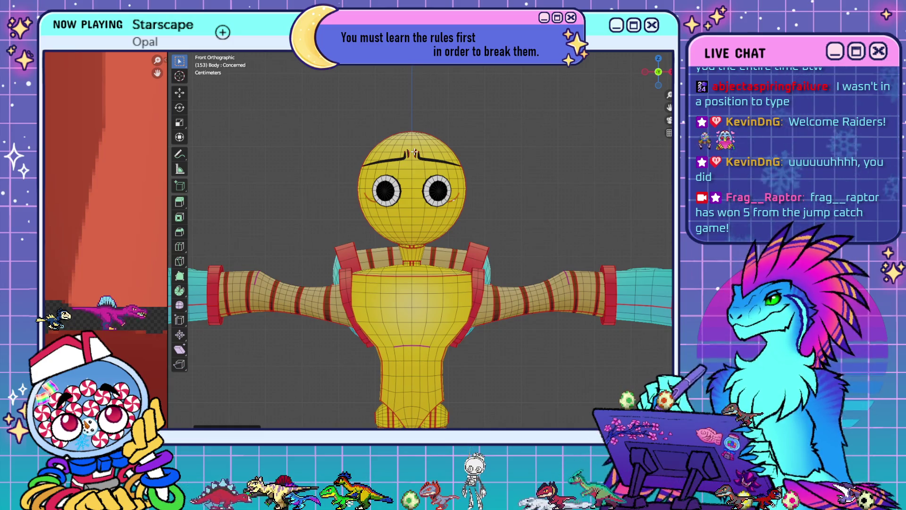
pyautogui.scroll(2, 415, 152)
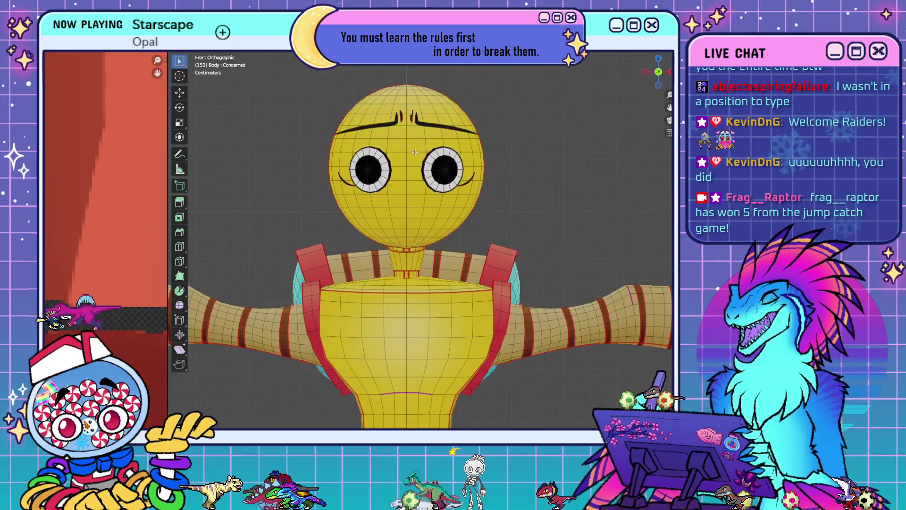
pyautogui.click(415, 118)
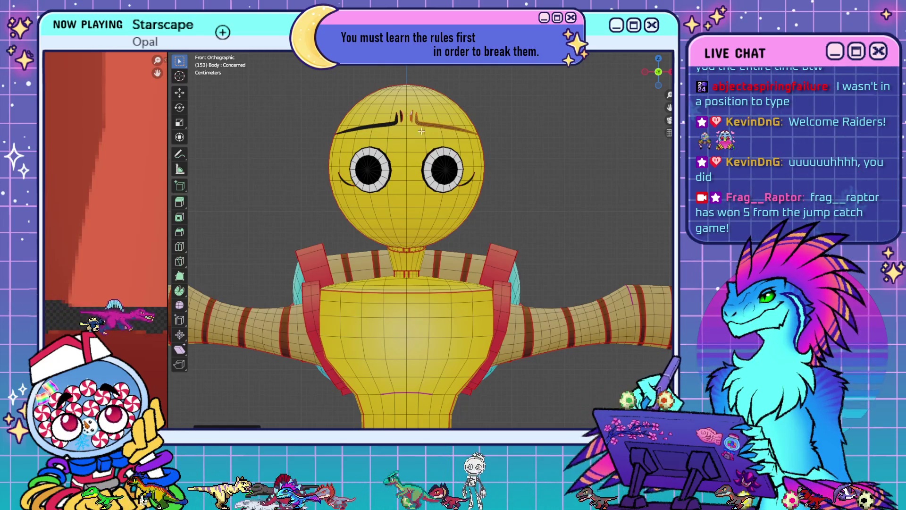
pyautogui.keyDown('shift'); pyautogui.click(397, 126); pyautogui.keyUp('shift')
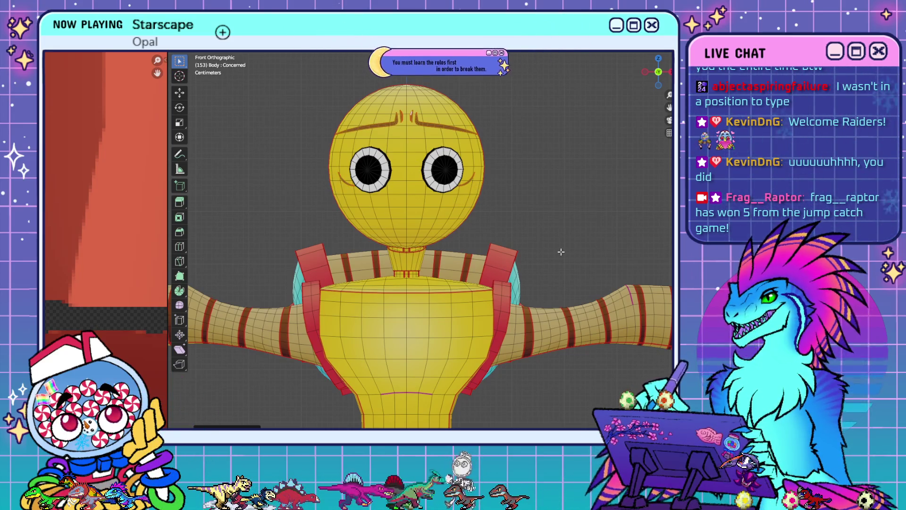
pyautogui.press('g')
pyautogui.press('z')
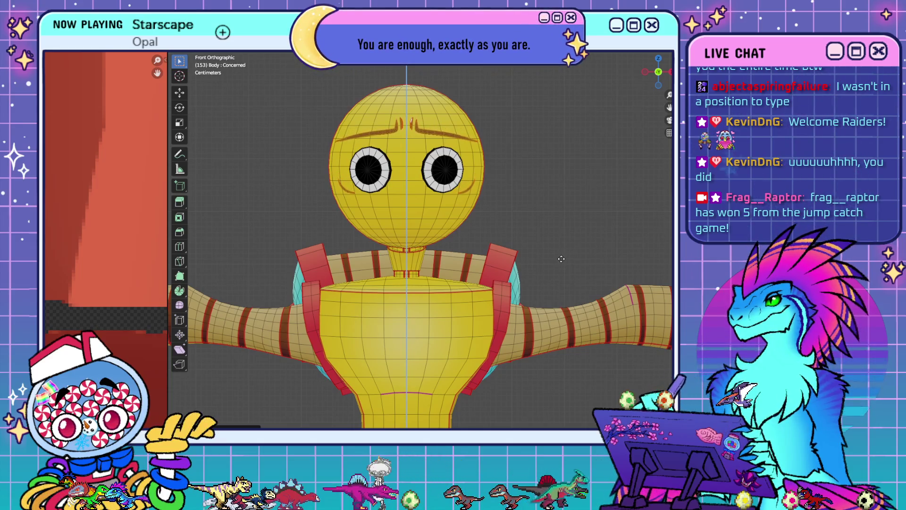
# - Confirm the lowered eyebrow position and clear the eyebrow selection
pyautogui.click(561, 257)
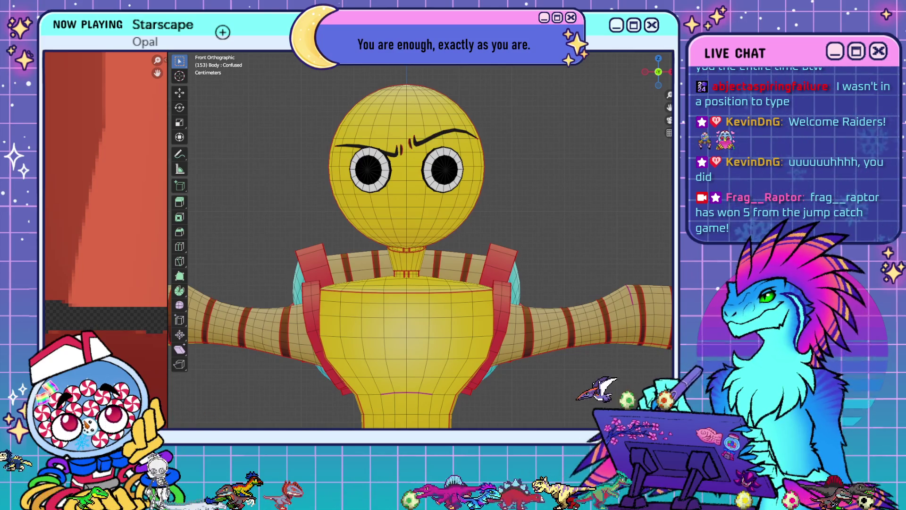
pyautogui.click(396, 152)
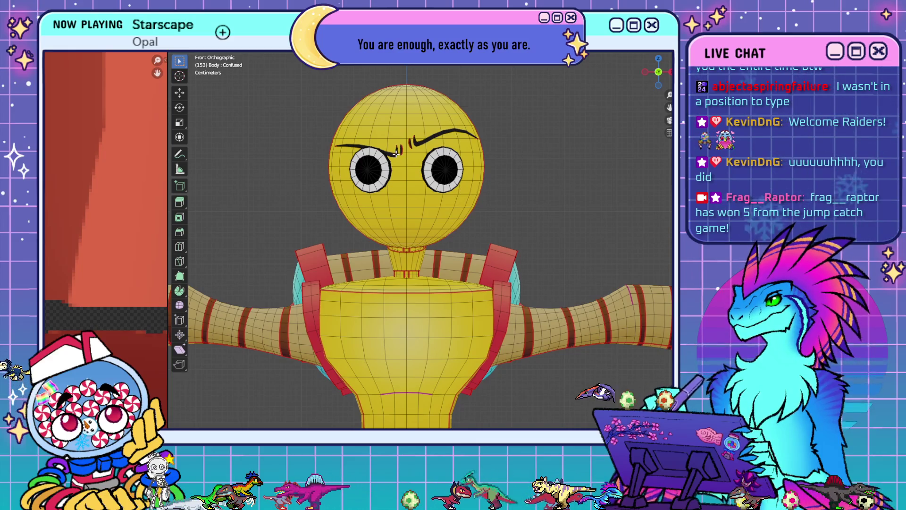
pyautogui.click(526, 204)
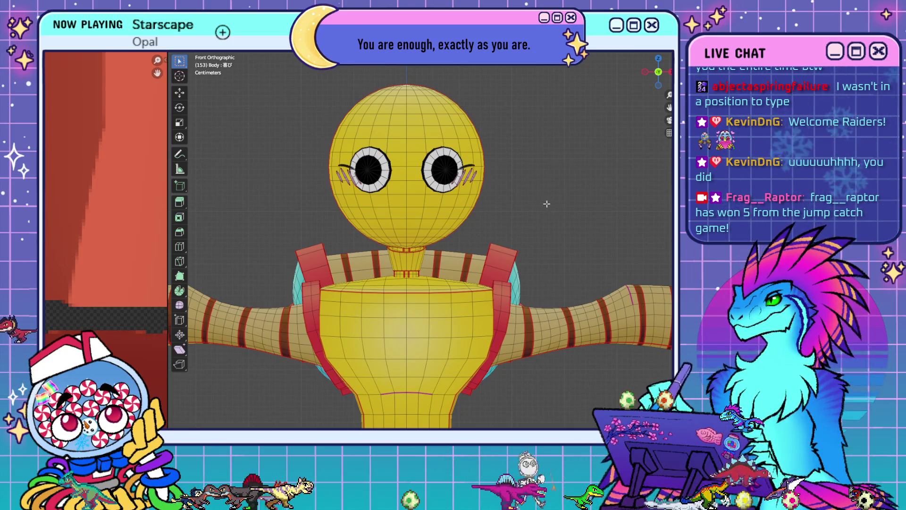
# - Orbit and zoom around the character to inspect the pink blush marks, ending in Front Orthographic view
pyautogui.scroll(1, 420, 241)
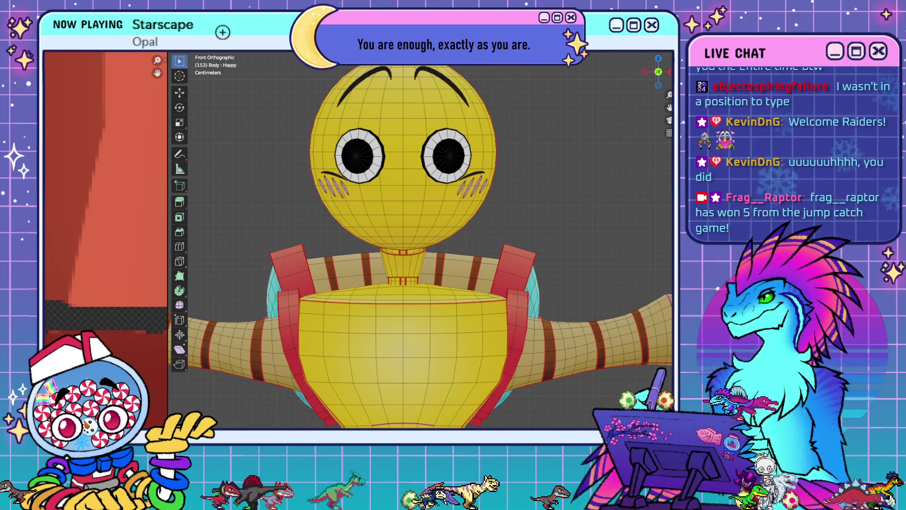
pyautogui.scroll(-4, 519, 250)
pyautogui.moveTo(519, 250)
pyautogui.mouseDown(button='middle')
pyautogui.moveTo(601, 264)
pyautogui.moveTo(610, 255)
pyautogui.moveTo(455, 244)
pyautogui.moveTo(401, 230)
pyautogui.moveTo(547, 267)
pyautogui.mouseUp(button='middle')
pyautogui.scroll(2, 455, 244)
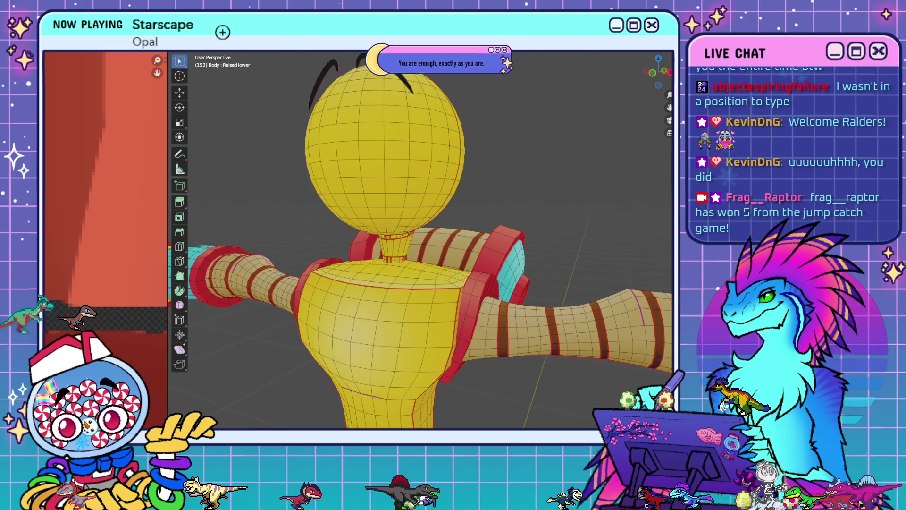
pyautogui.moveTo(476, 250)
pyautogui.mouseDown(button='middle')
pyautogui.moveTo(497, 253)
pyautogui.moveTo(433, 251)
pyautogui.moveTo(457, 251)
pyautogui.mouseUp(button='middle')
pyautogui.scroll(-3, 497, 252)
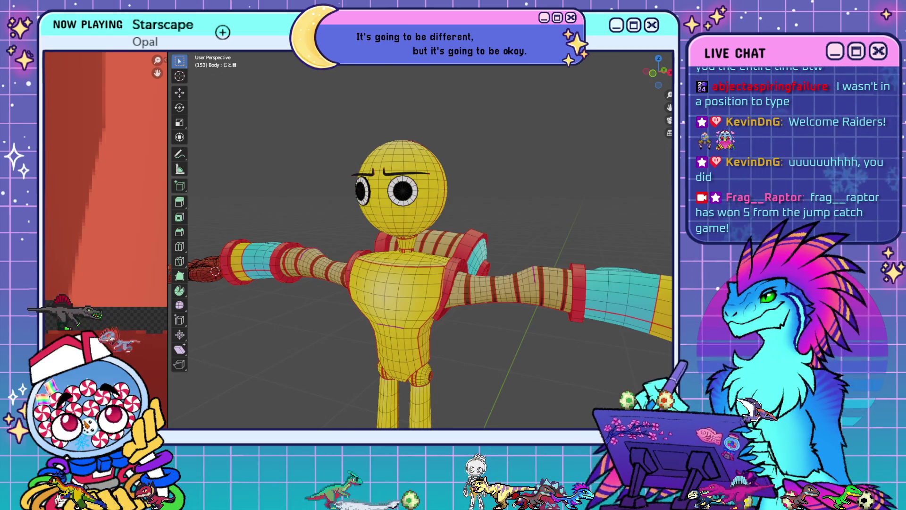
pyautogui.moveTo(566, 234)
pyautogui.mouseDown(button='middle')
pyautogui.moveTo(532, 220)
pyautogui.moveTo(537, 228)
pyautogui.mouseUp(button='middle')
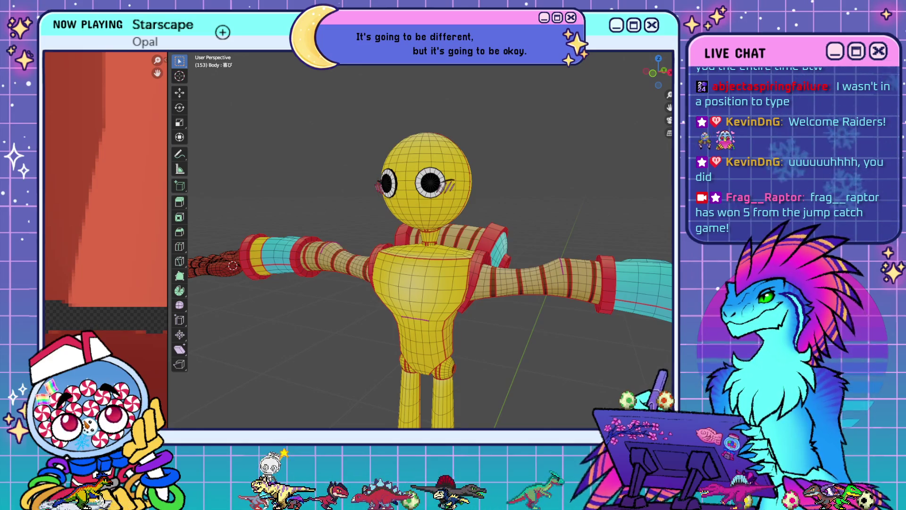
pyautogui.scroll(6, 434, 189)
pyautogui.scroll(-3, 475, 125)
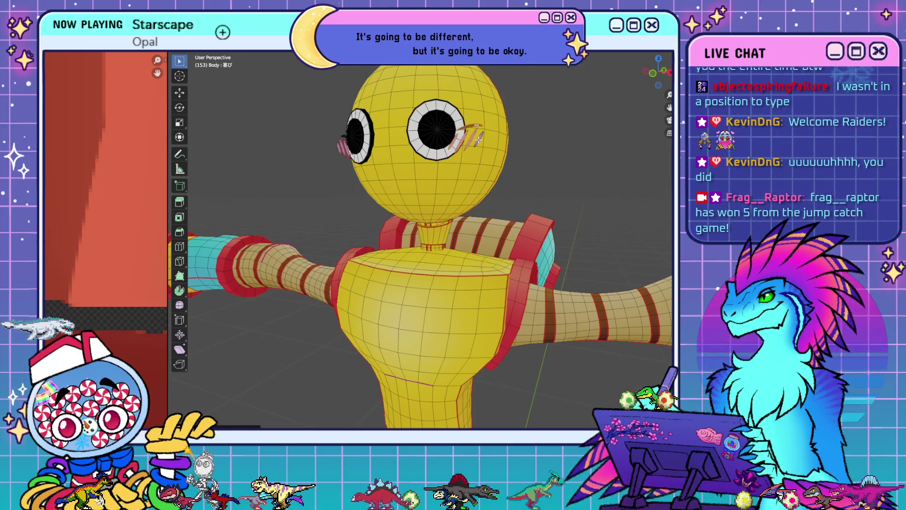
pyautogui.moveTo(343, 135); pyautogui.dragTo(423, 165, button='middle')
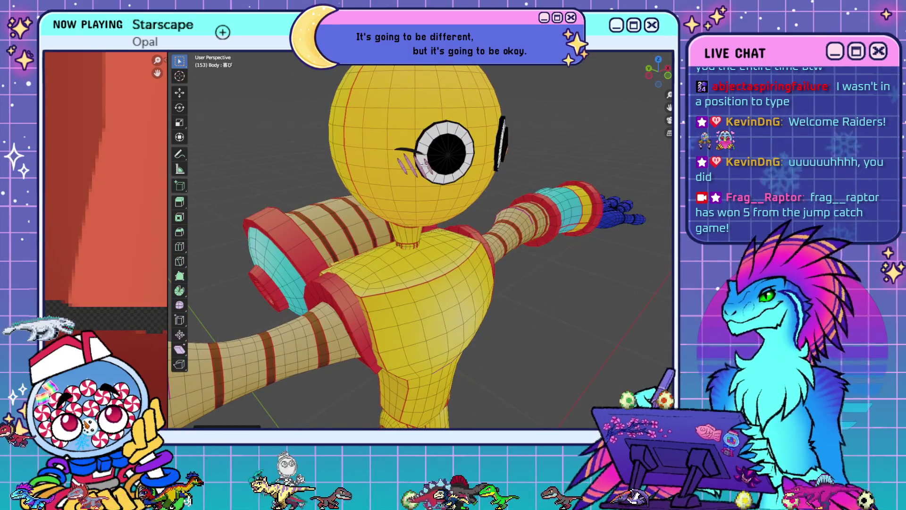
pyautogui.scroll(5, 424, 165)
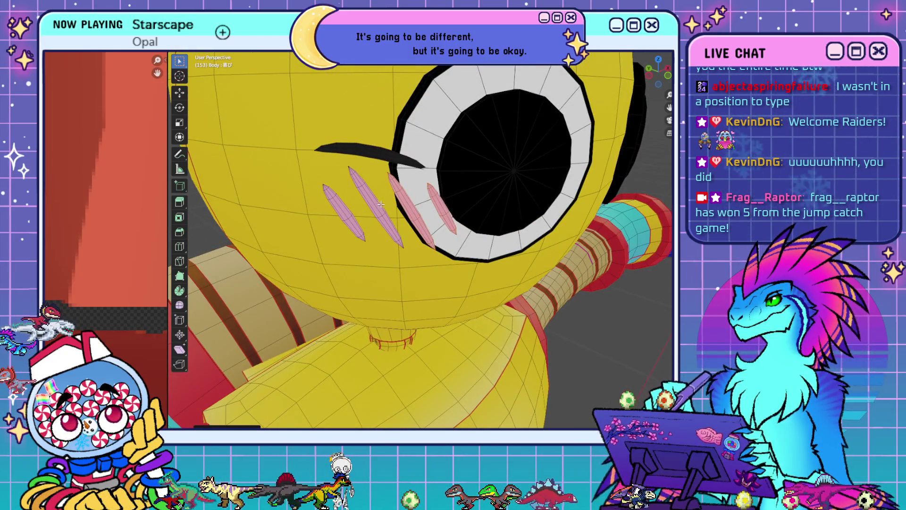
pyautogui.scroll(-10, 348, 217)
pyautogui.moveTo(348, 217); pyautogui.dragTo(528, 218, button='middle')
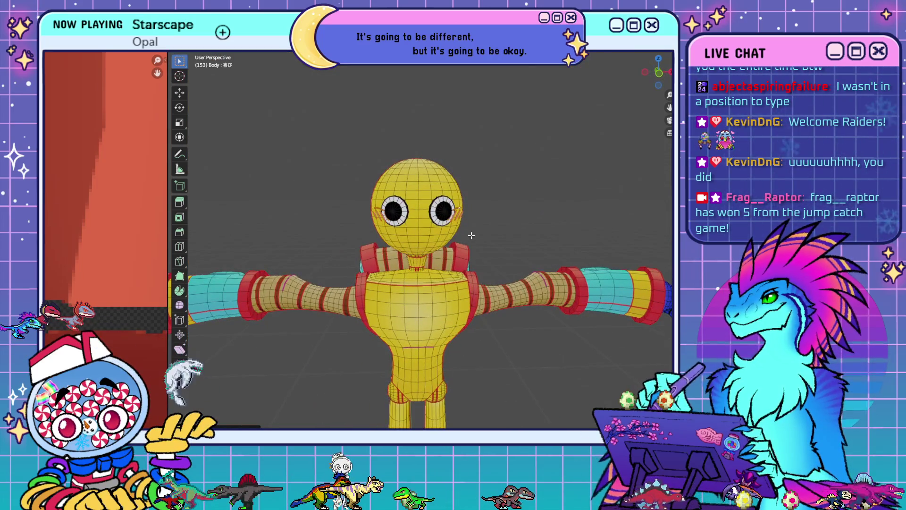
pyautogui.press('KP_1')
# - Drop the blush marks to just below the eyes and orbit to check them from both sides
pyautogui.scroll(3, 471, 234)
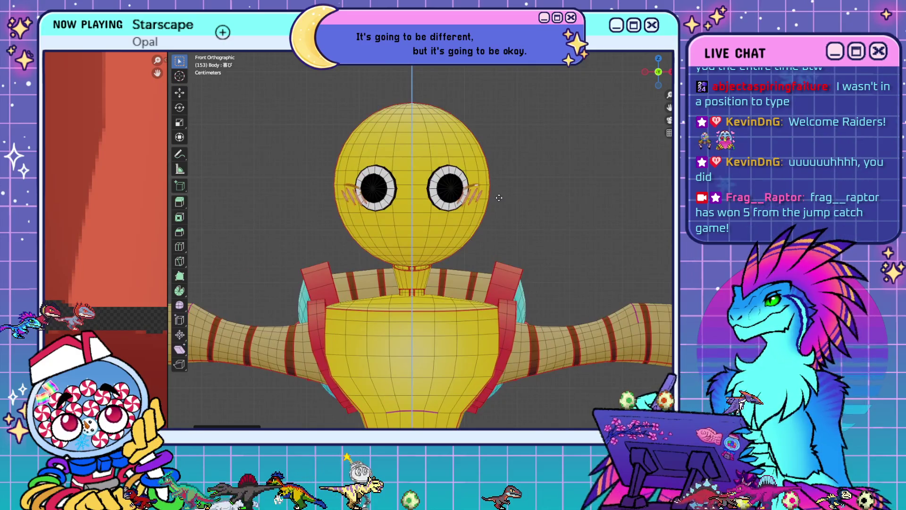
pyautogui.click(502, 213)
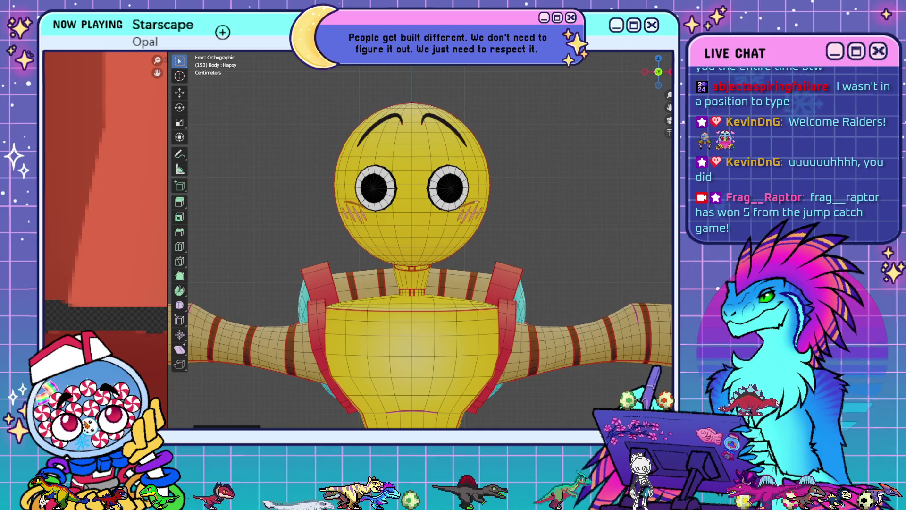
pyautogui.moveTo(562, 260); pyautogui.dragTo(520, 264, button='middle')
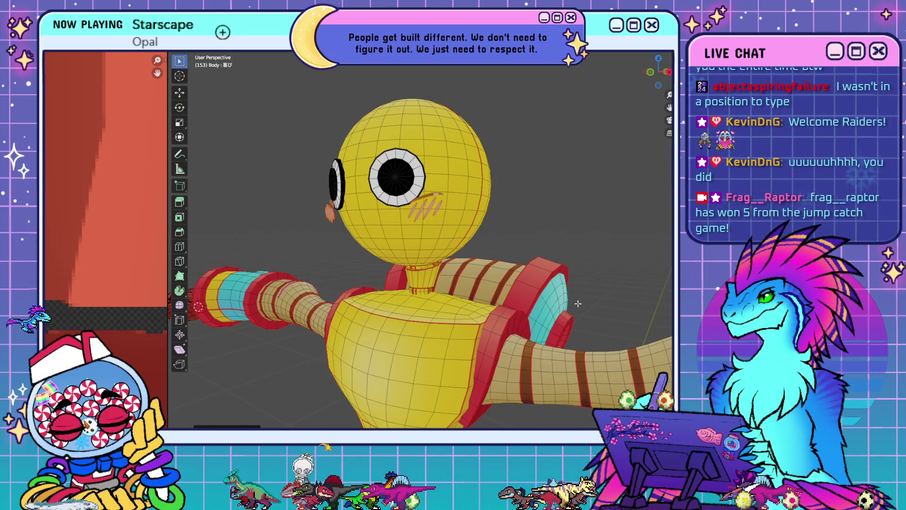
pyautogui.moveTo(597, 215)
pyautogui.mouseDown(button='middle')
pyautogui.moveTo(560, 229)
pyautogui.moveTo(627, 236)
pyautogui.moveTo(556, 226)
pyautogui.mouseUp(button='middle')
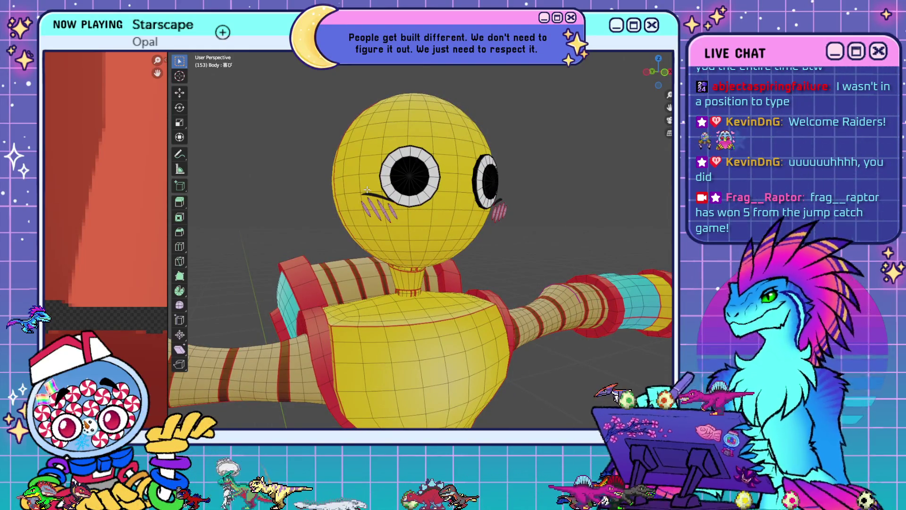
pyautogui.moveTo(500, 198); pyautogui.dragTo(446, 212, button='middle')
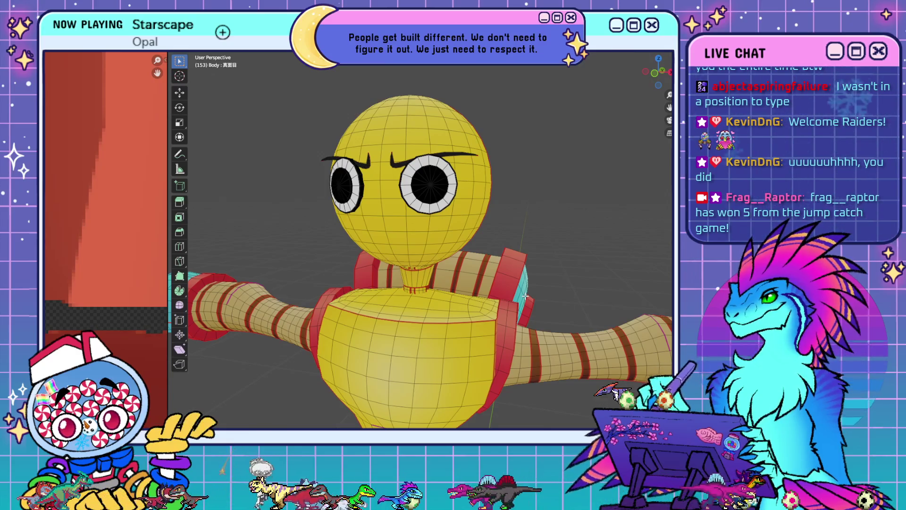
# - From the front view, select the eyebrows and start moving them along Z
pyautogui.press('KP_1')
pyautogui.scroll(6, 404, 162)
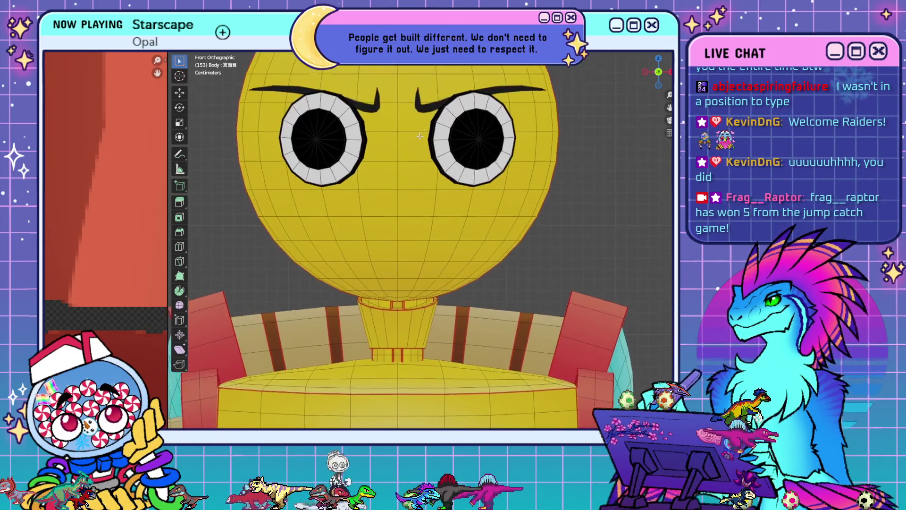
pyautogui.scroll(-2, 369, 160)
pyautogui.click(360, 155)
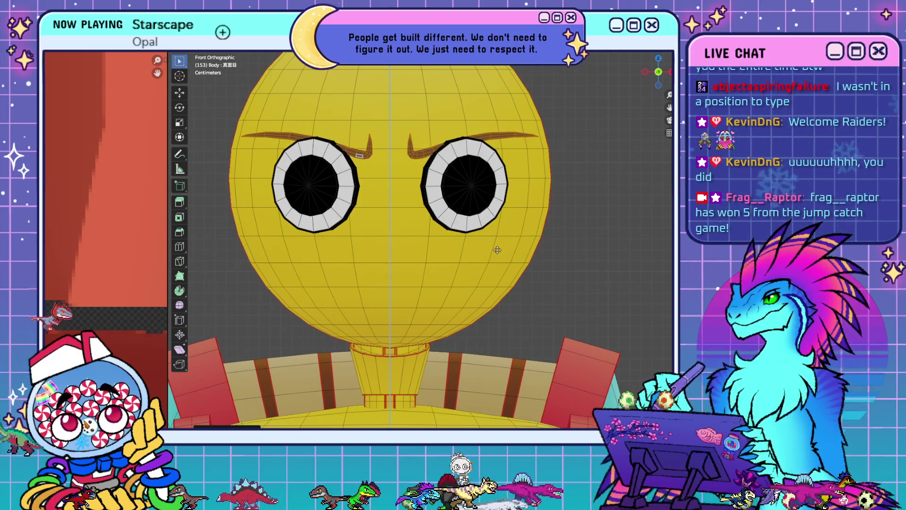
pyautogui.press('g')
pyautogui.press('z')
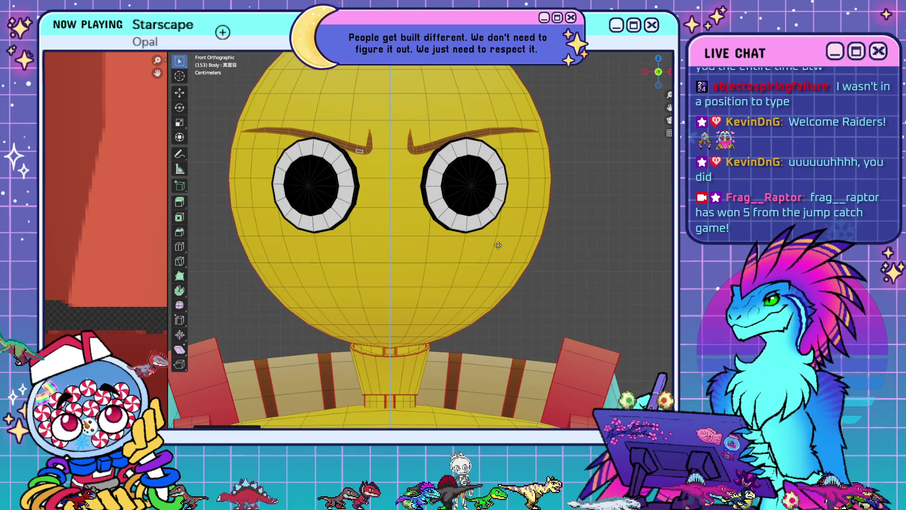
# - Restore the eyebrow selection, raise the brows along Z, and zoom out to view the figure
pyautogui.scroll(-7, 498, 245)
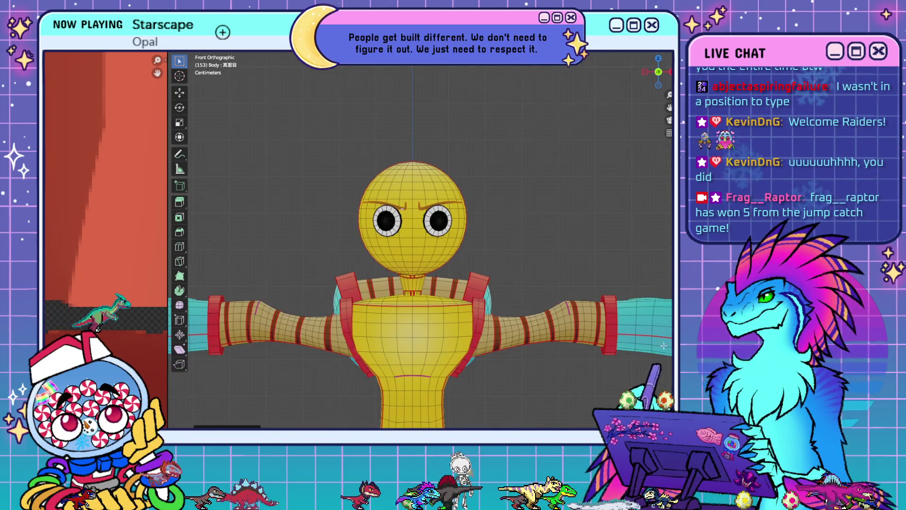
pyautogui.moveTo(402, 174)
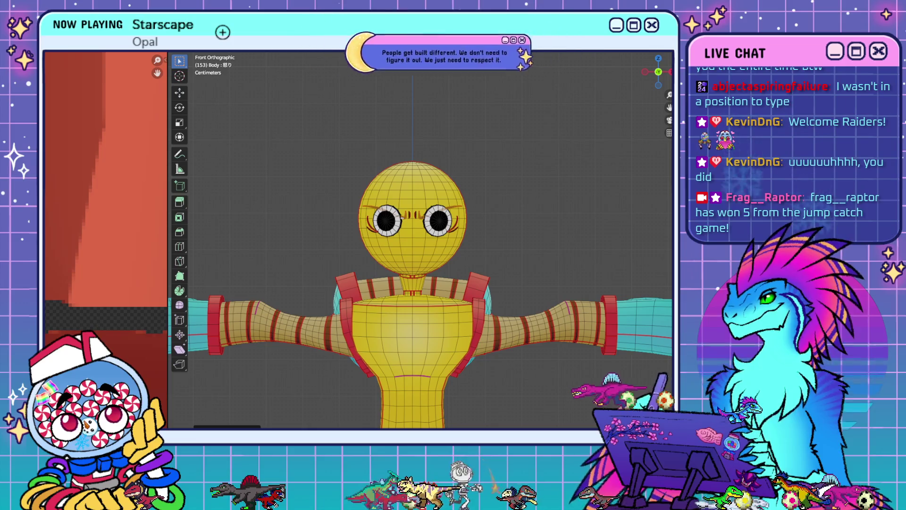
pyautogui.scroll(4, 416, 212)
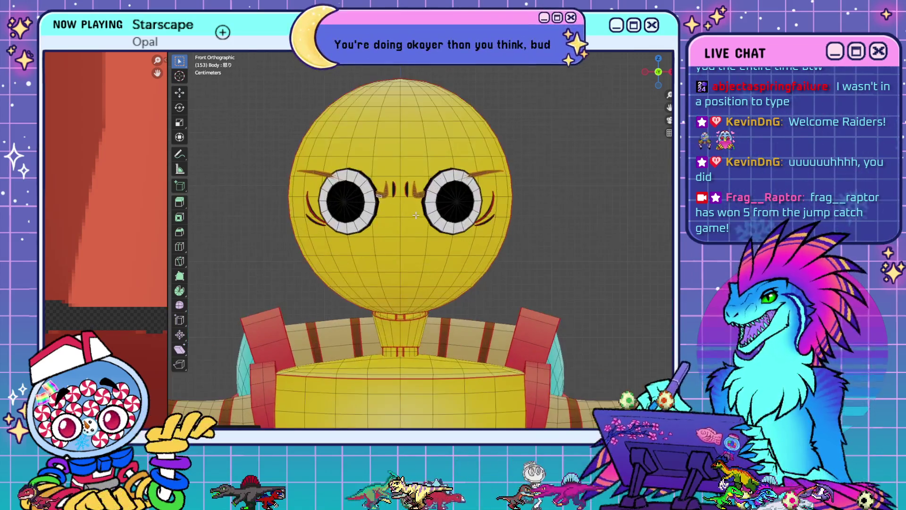
pyautogui.click(407, 185)
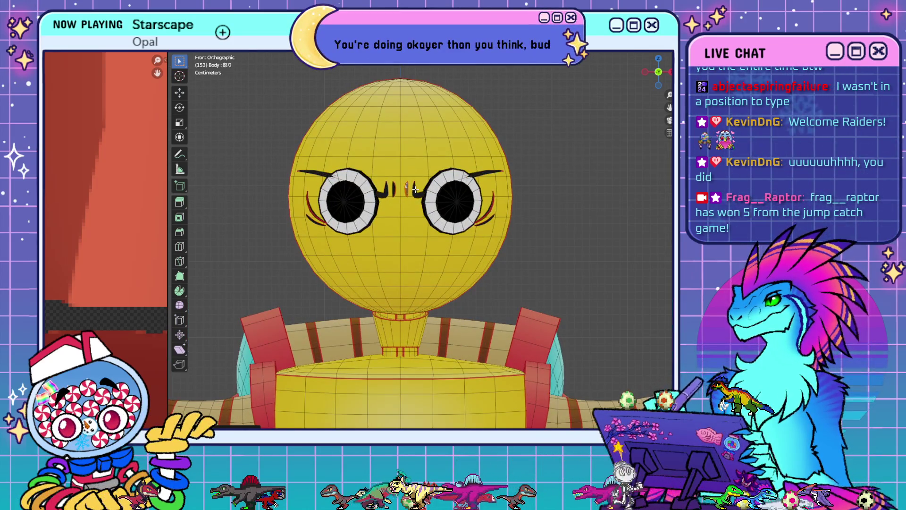
pyautogui.hotkey('ctrl', 'z')
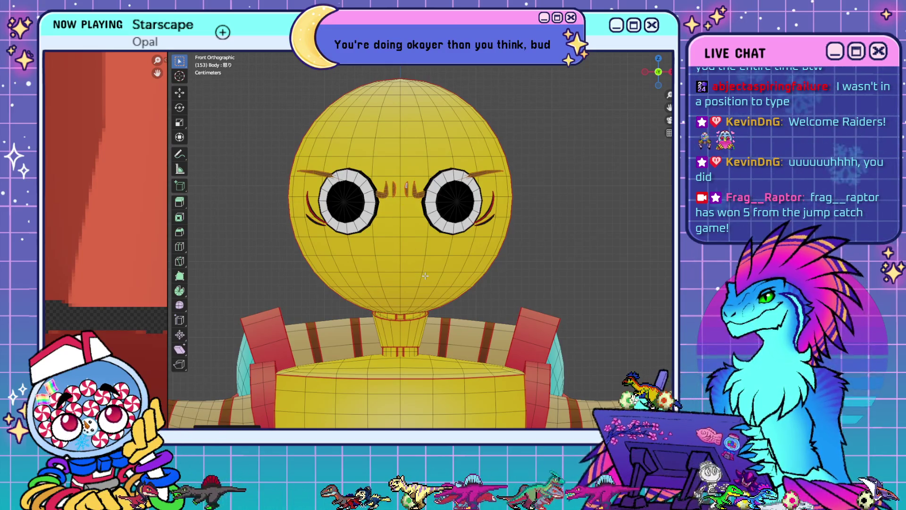
pyautogui.press('g')
pyautogui.press('z')
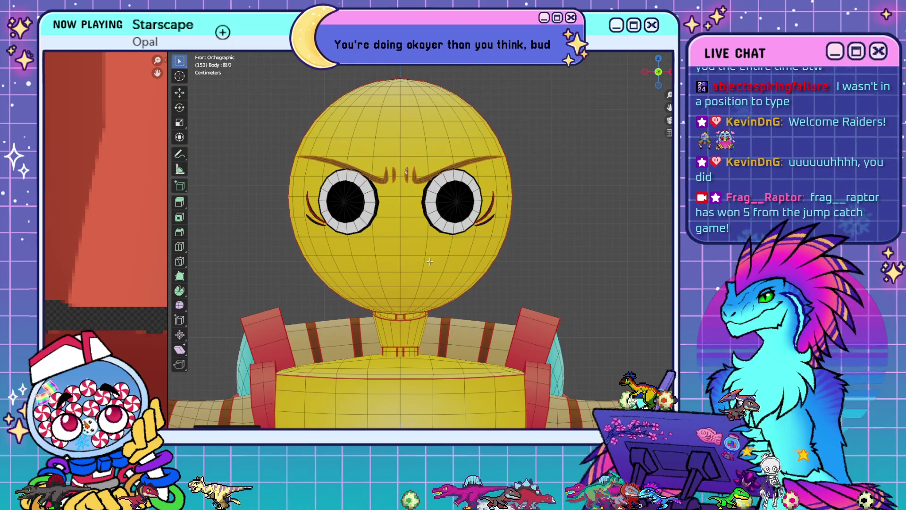
pyautogui.scroll(-5, 432, 264)
pyautogui.scroll(-2, 529, 324)
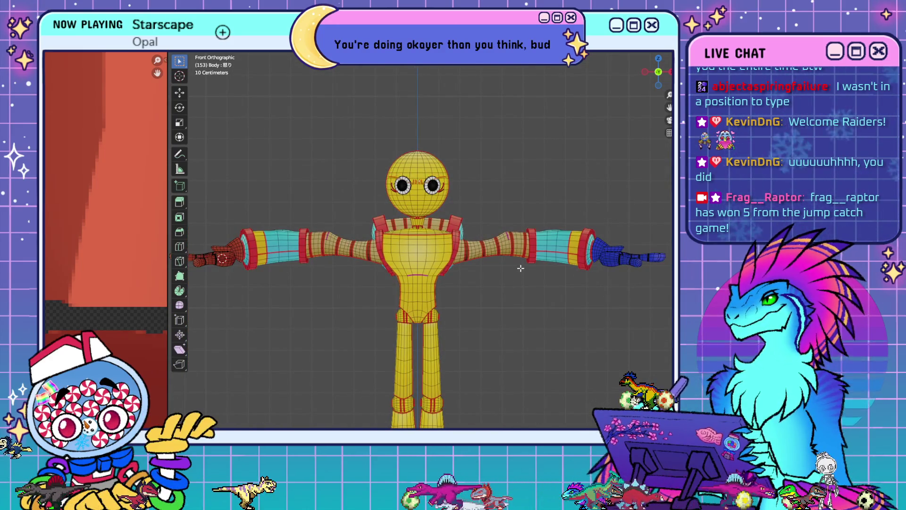
# - Turn off wireframe and grid overlays, then zoom and pan to frame the shaded character
pyautogui.scroll(-2, 516, 257)
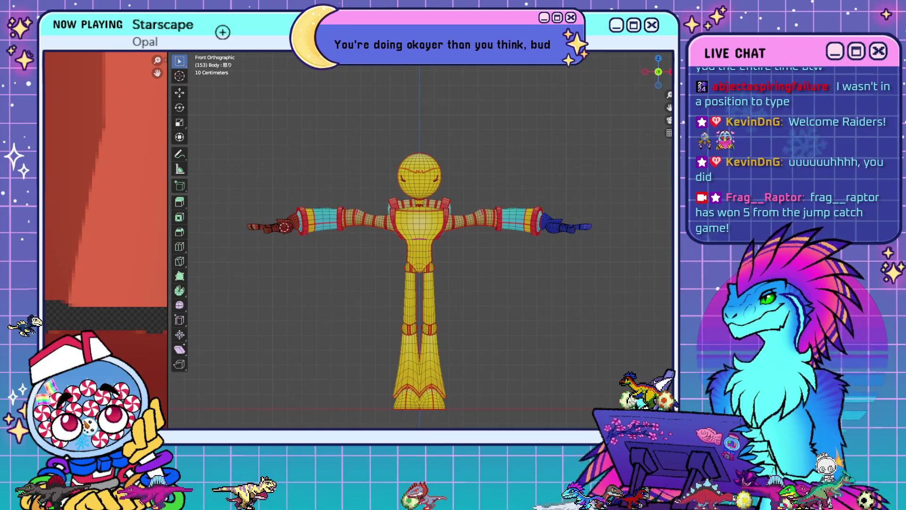
pyautogui.hotkey('shift', 'alt', 'z')
pyautogui.scroll(3, 534, 177)
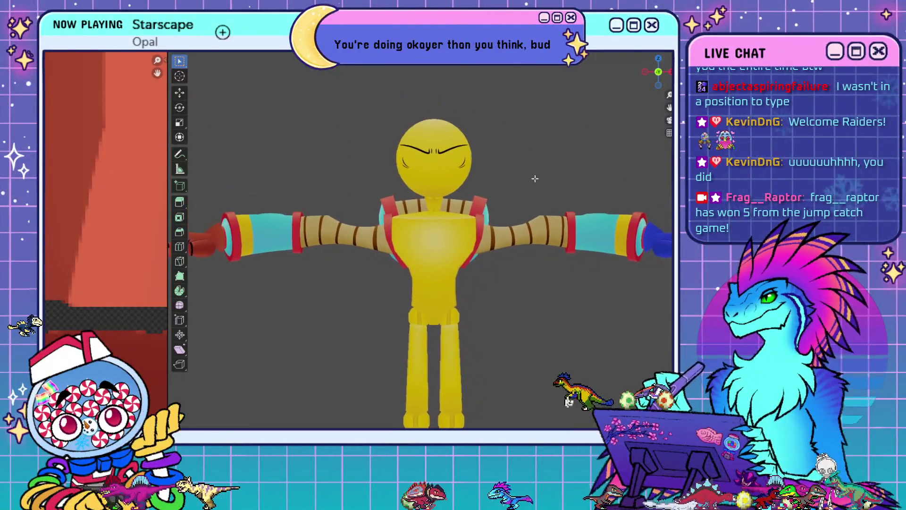
pyautogui.scroll(-2, 537, 175)
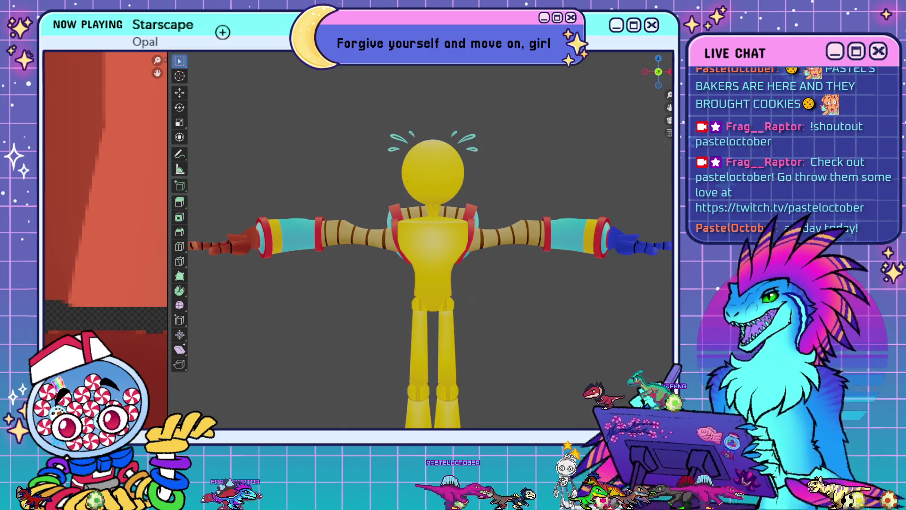
pyautogui.scroll(1, 493, 153)
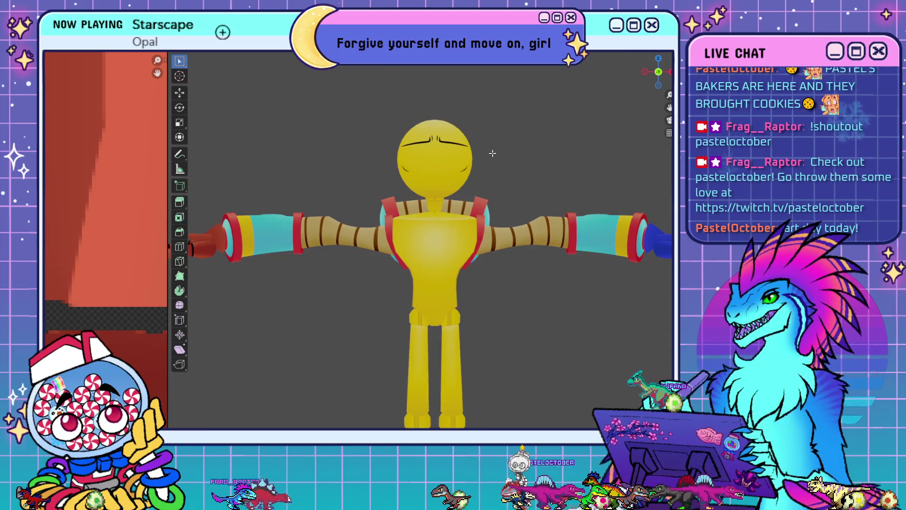
pyautogui.keyDown('shift'); pyautogui.moveTo(493, 153); pyautogui.dragTo(497, 196, button='middle'); pyautogui.keyUp('shift')
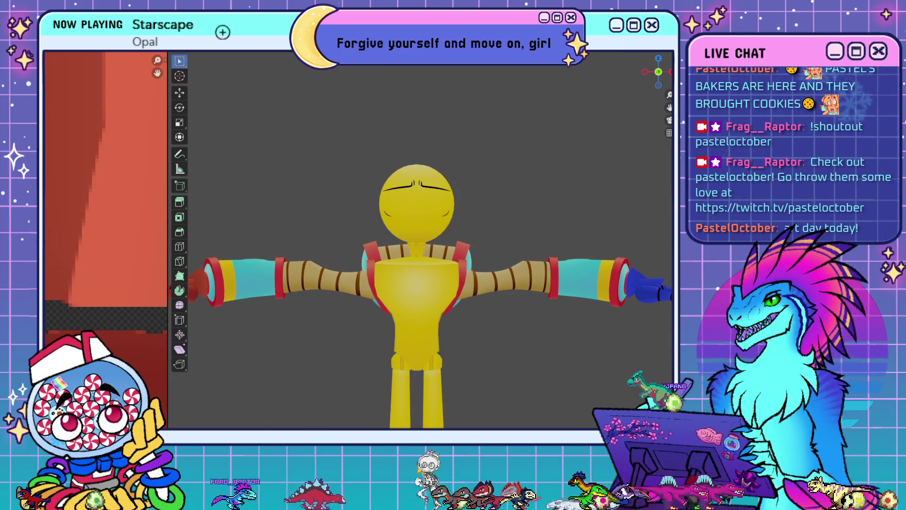
pyautogui.scroll(2, 536, 189)
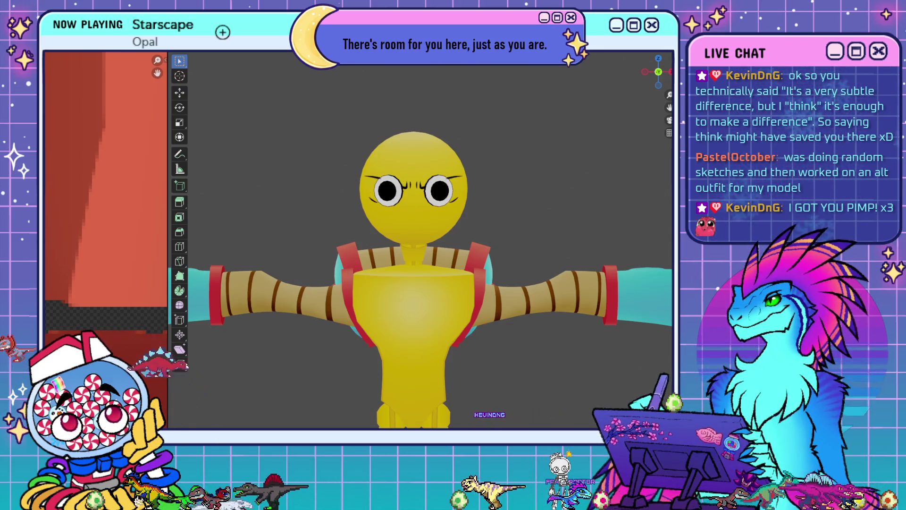
pyautogui.scroll(2, 429, 188)
# - Turn the wireframe and grid overlays back on and clear the face-piece selection
pyautogui.scroll(1, 428, 188)
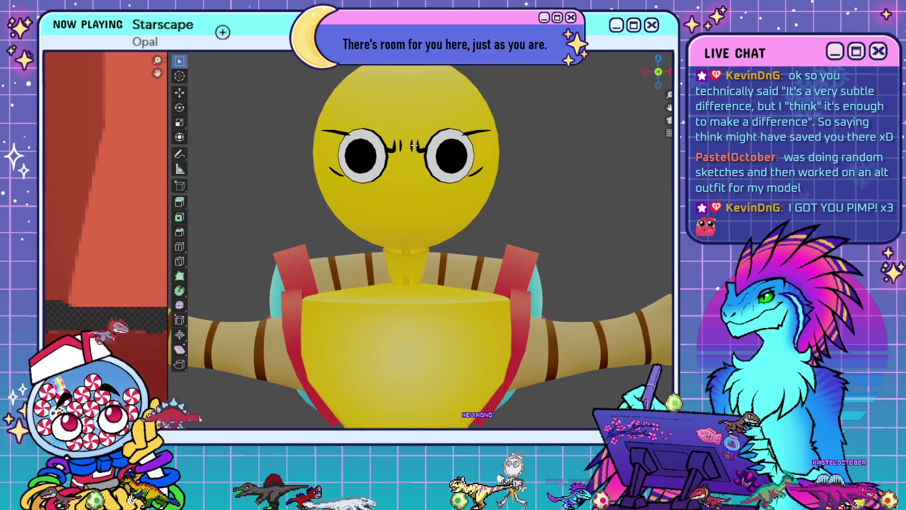
pyautogui.hotkey('shift', 'alt', 'z')
pyautogui.scroll(4, 465, 207)
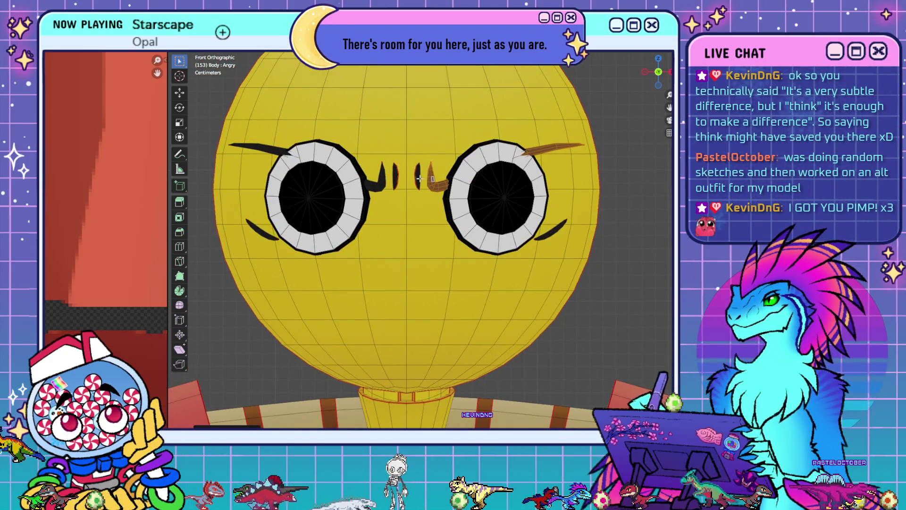
pyautogui.keyDown('shift'); pyautogui.click(420, 177); pyautogui.keyUp('shift')
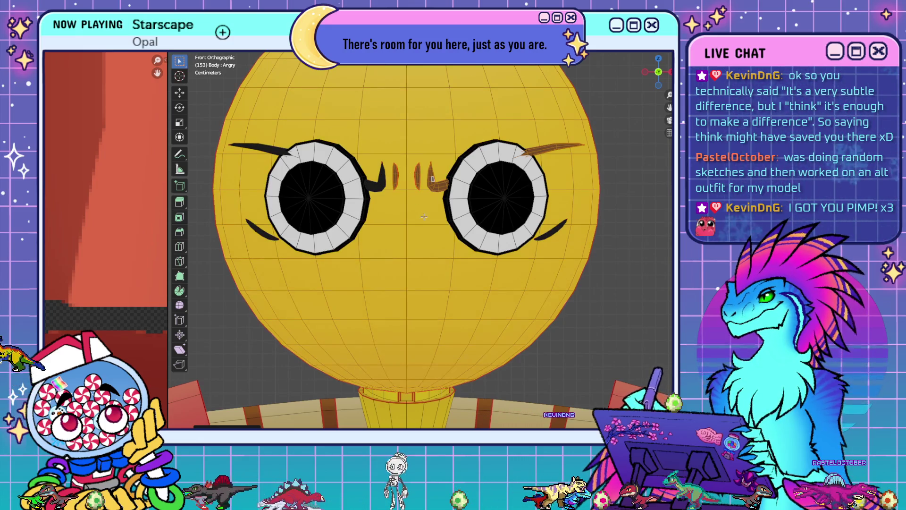
pyautogui.hotkey('alt', 'a')
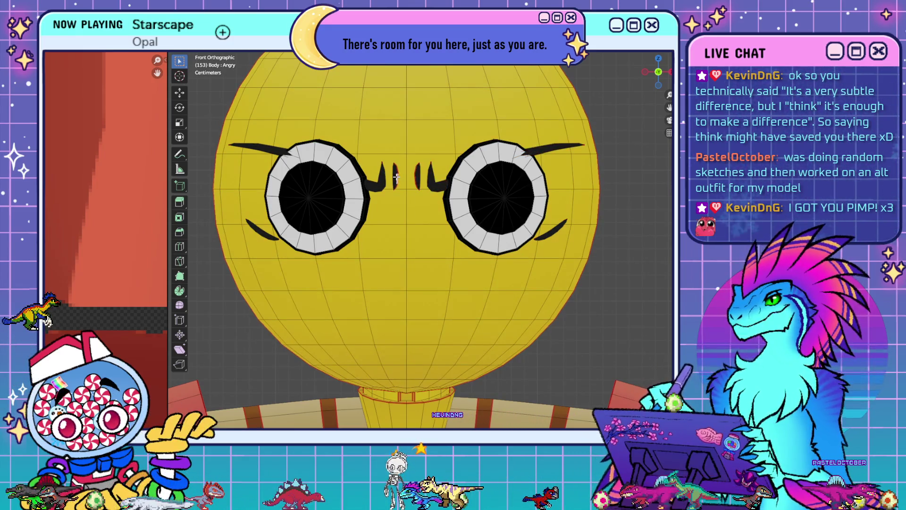
# - Raise the selected brow pieces along Z on the Angry key, then step to the Furious shape key
pyautogui.keyDown('shift'); pyautogui.click(394, 176); pyautogui.keyUp('shift')
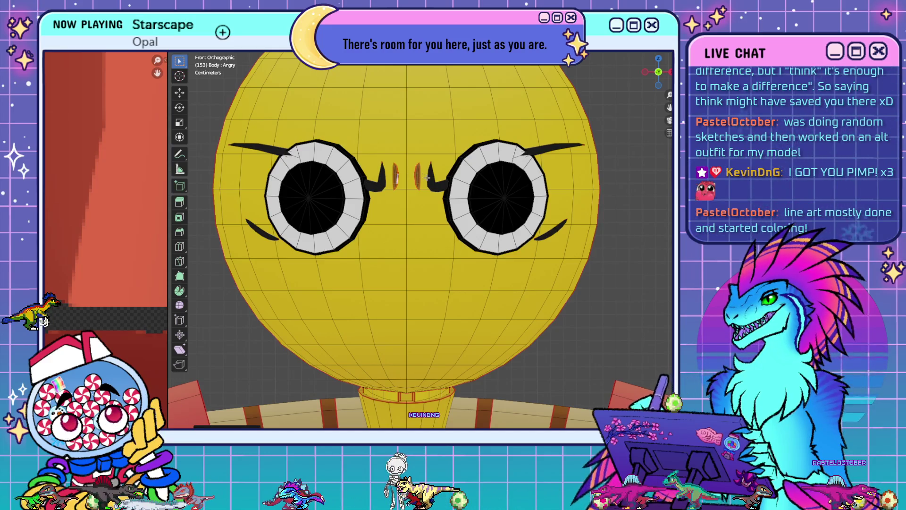
pyautogui.keyDown('shift'); pyautogui.click(381, 180); pyautogui.keyUp('shift')
pyautogui.scroll(-2, 428, 299)
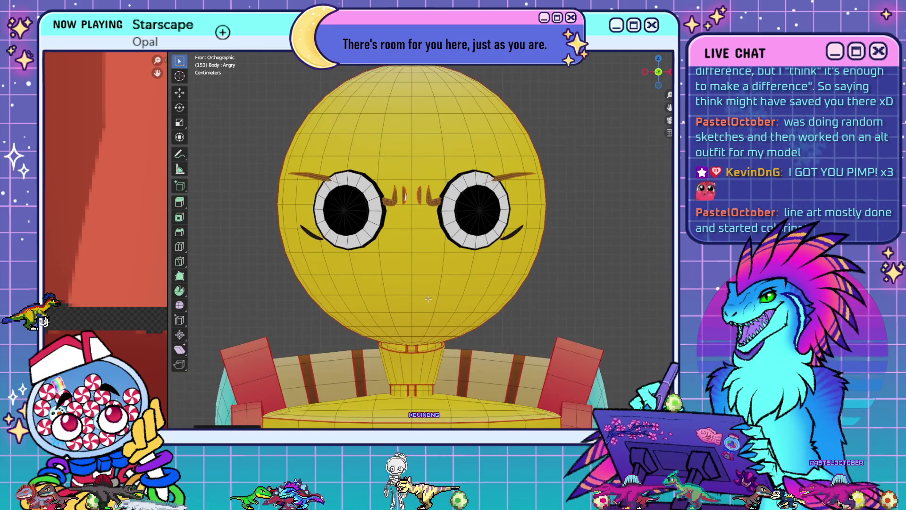
pyautogui.press('g')
pyautogui.press('z')
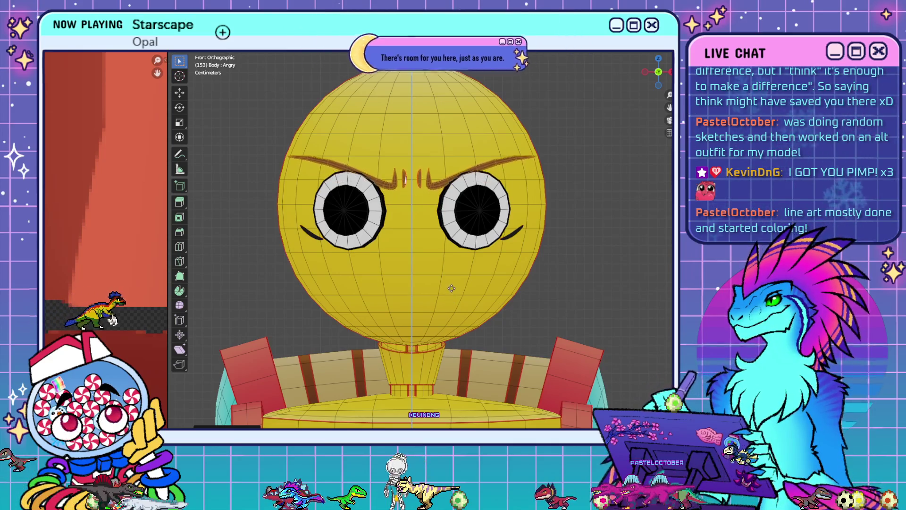
pyautogui.click(451, 288)
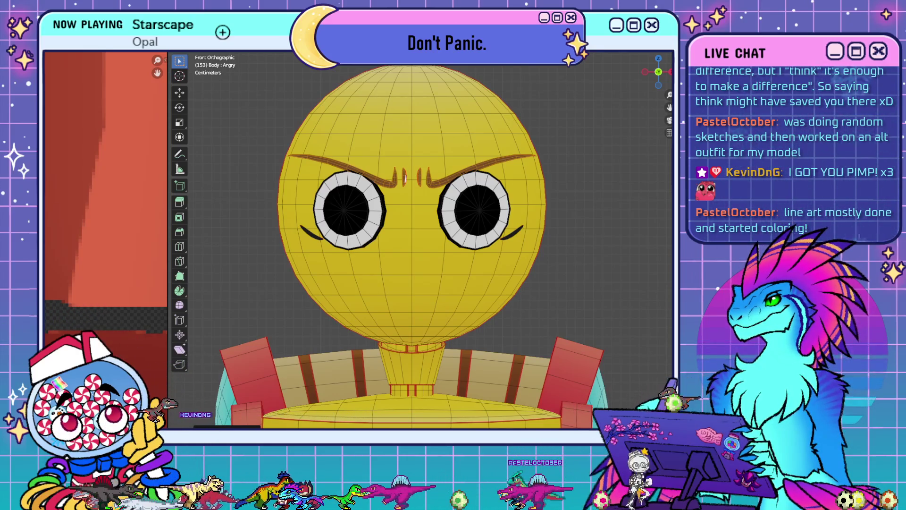
pyautogui.press('Down')
pyautogui.press('Down')
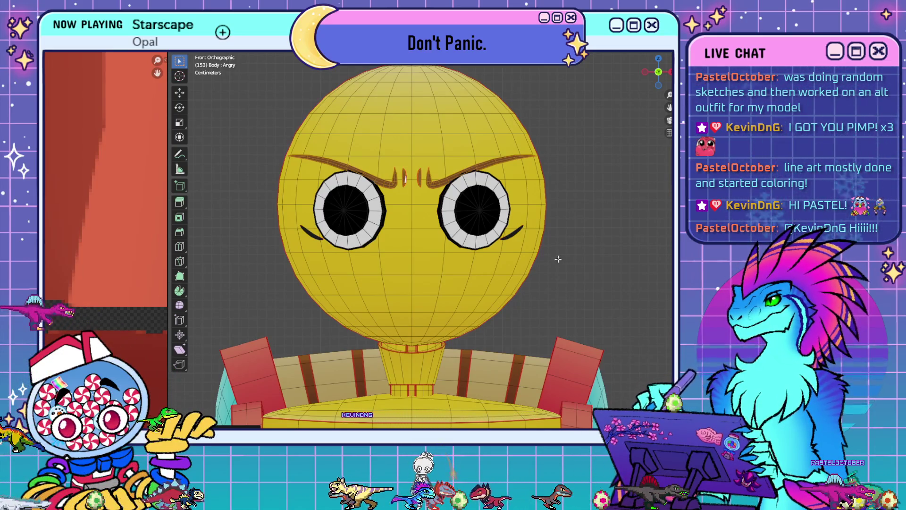
pyautogui.press('Down')
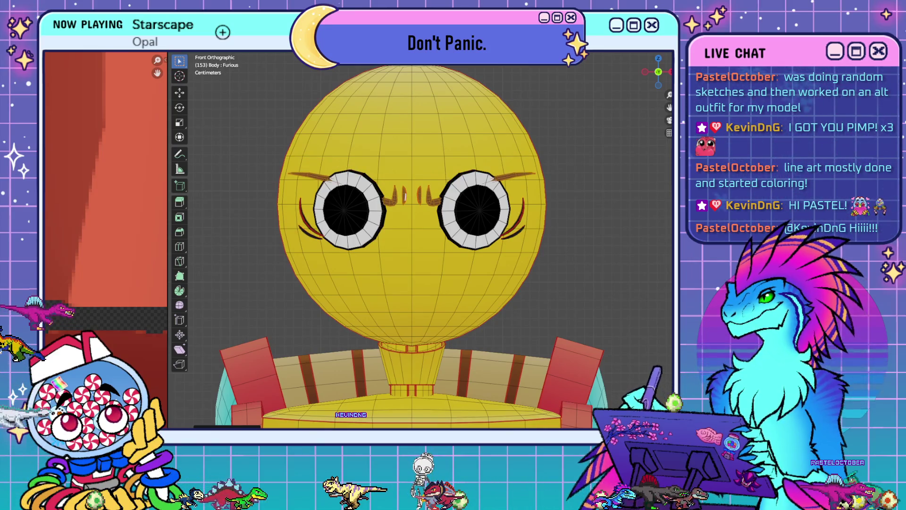
# - Raise the eyebrows along Z, then reshape the right brow vertically with proportional editing
pyautogui.press('g')
pyautogui.press('z')
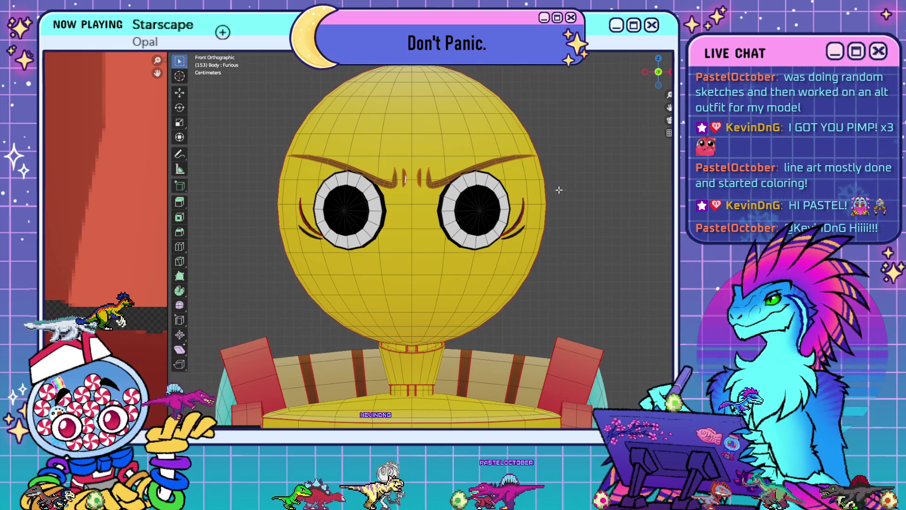
pyautogui.click(496, 159)
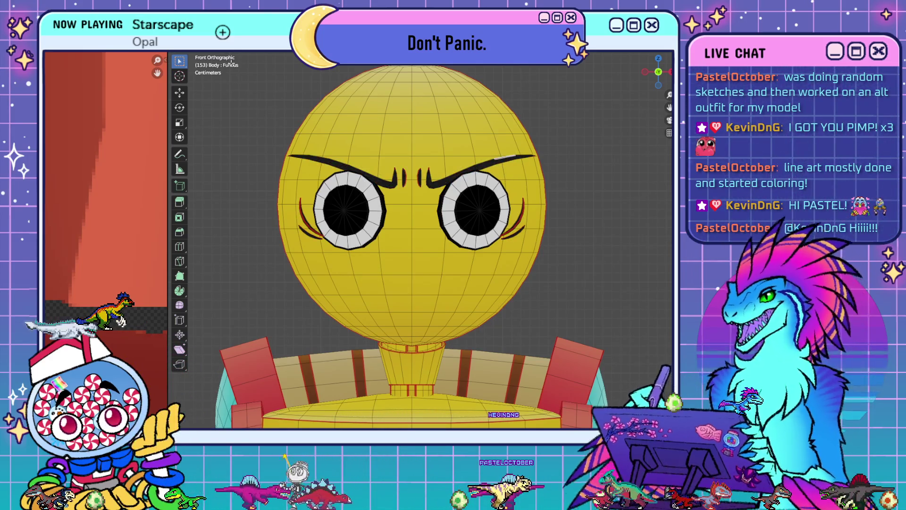
pyautogui.scroll(3, 522, 212)
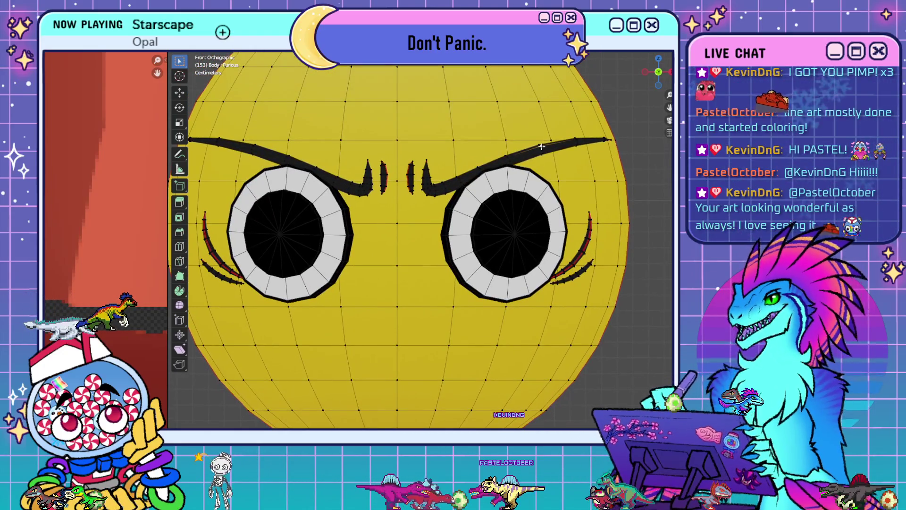
pyautogui.click(512, 155)
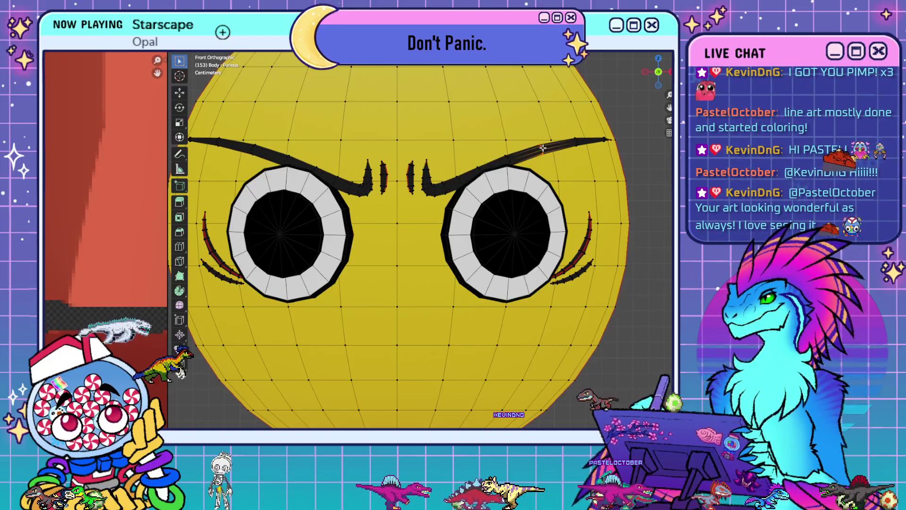
pyautogui.scroll(-4, 584, 319)
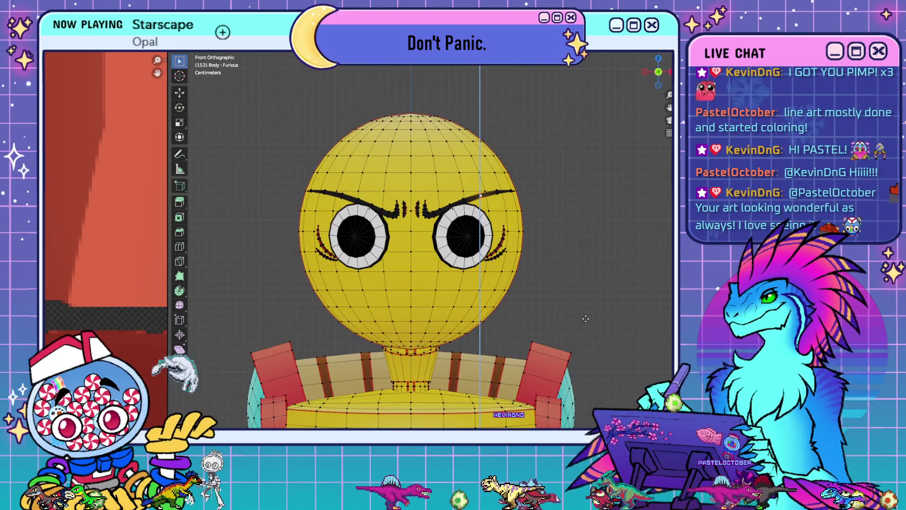
pyautogui.press('g')
pyautogui.press('z')
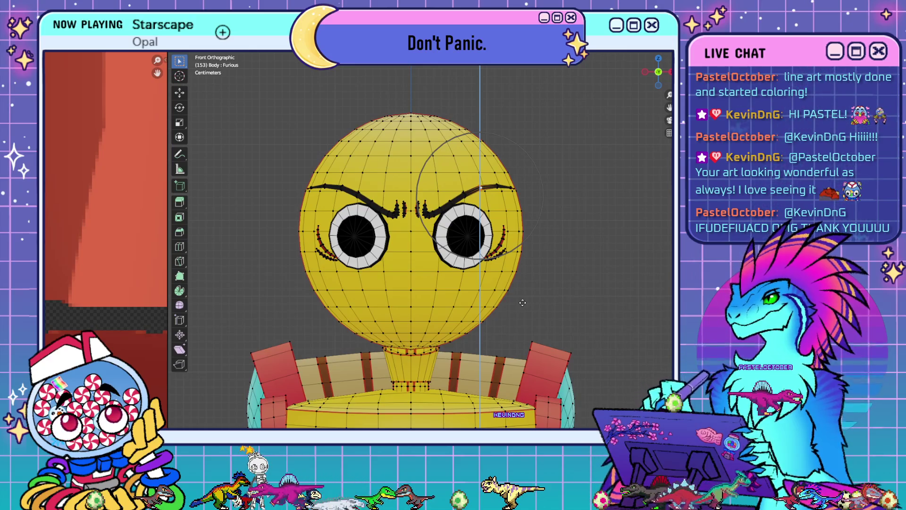
pyautogui.press('z')
pyautogui.press('o')
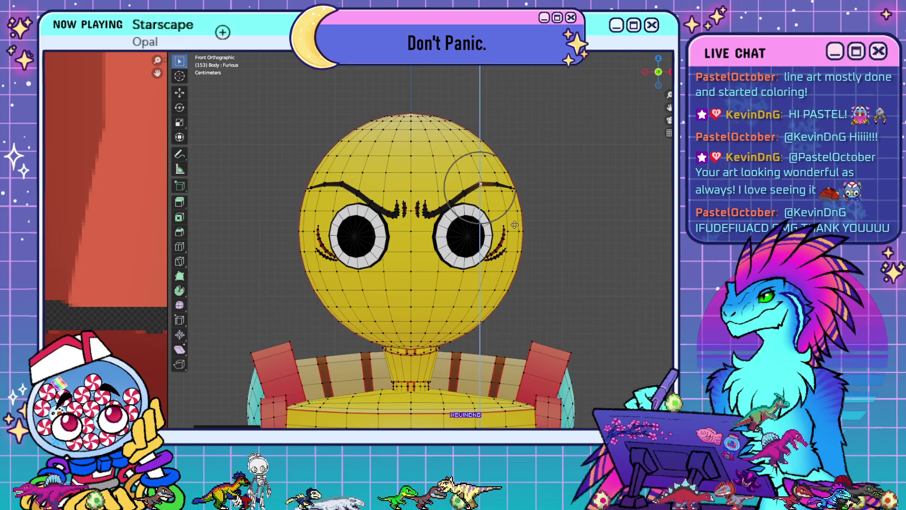
# - Select the right eye's lower lashes, hide the eyes, leave Edit Mode and orbit the character
pyautogui.click(498, 253)
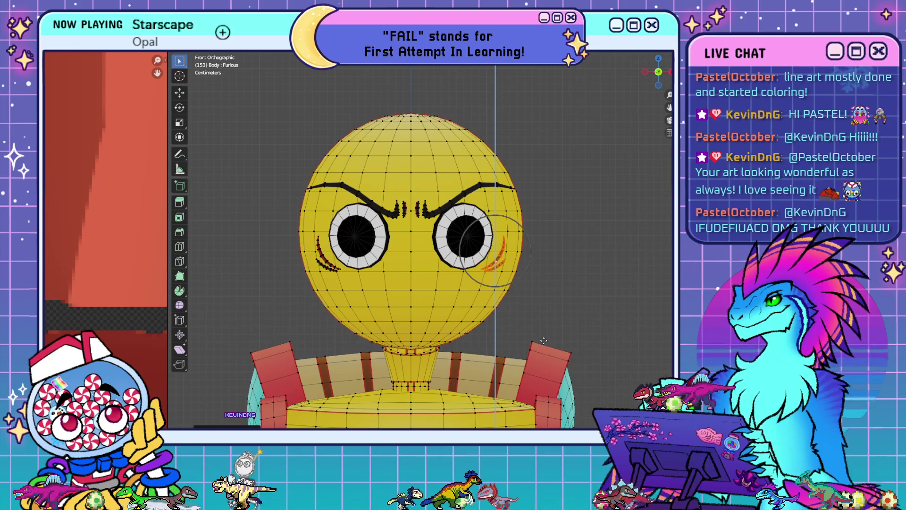
pyautogui.scroll(-2, 543, 339)
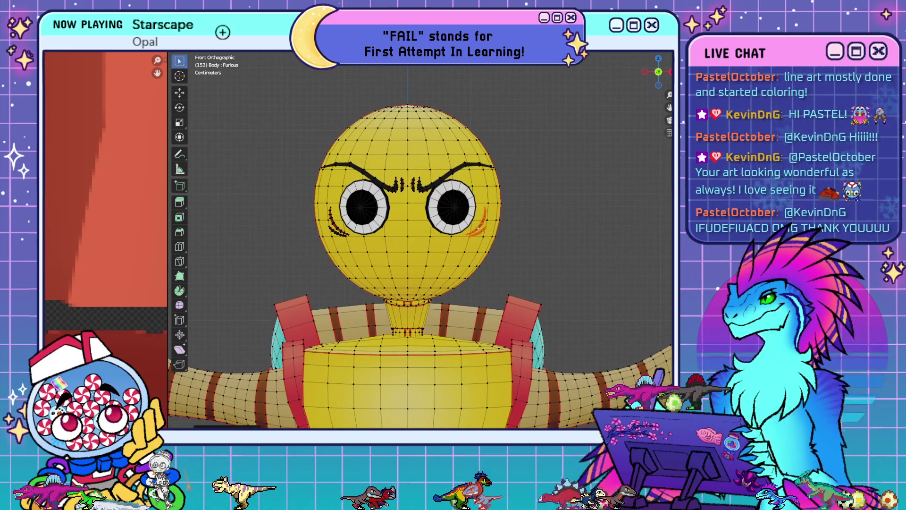
pyautogui.press('h')
pyautogui.scroll(-2, 536, 212)
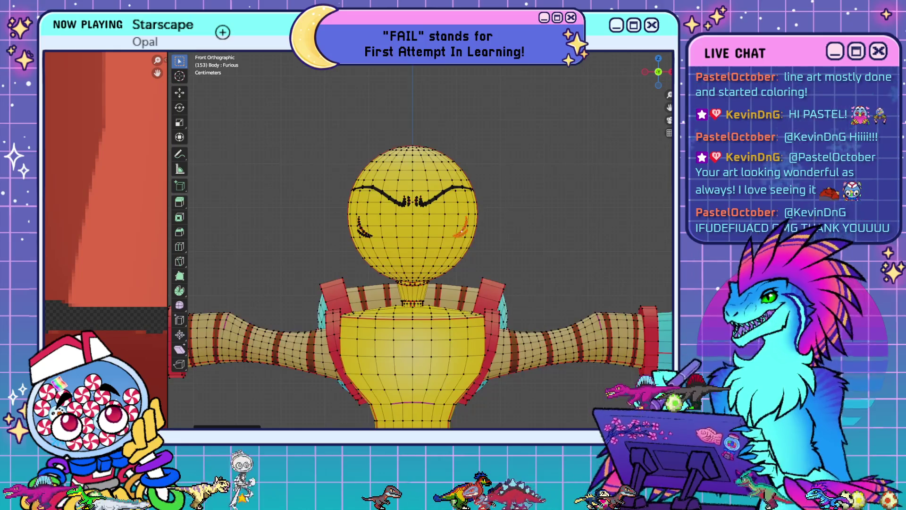
pyautogui.press('Tab')
pyautogui.moveTo(535, 212)
pyautogui.mouseDown(button='middle')
pyautogui.moveTo(490, 265)
pyautogui.moveTo(497, 295)
pyautogui.moveTo(481, 294)
pyautogui.mouseUp(button='middle')
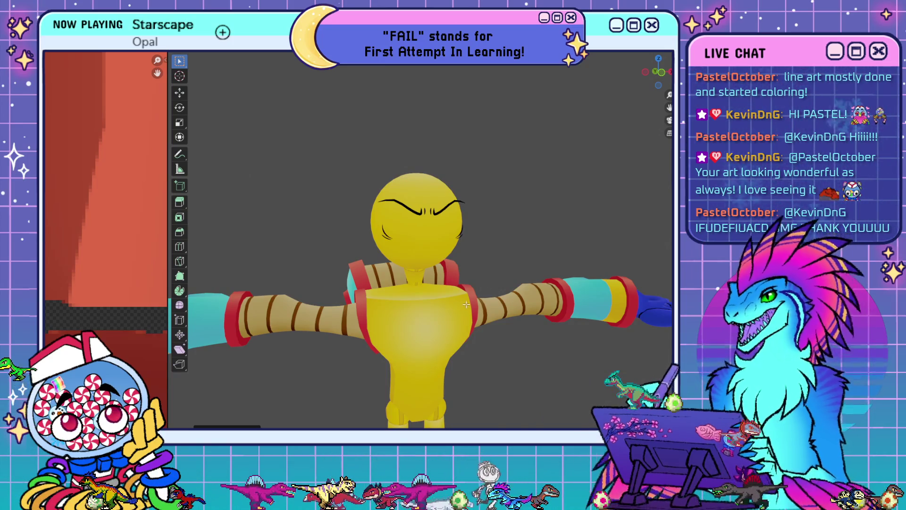
# - Orbit around the furious face, re-enter Edit Mode, and zoom out to the whole T-posed body
pyautogui.moveTo(491, 298); pyautogui.dragTo(439, 299, button='middle')
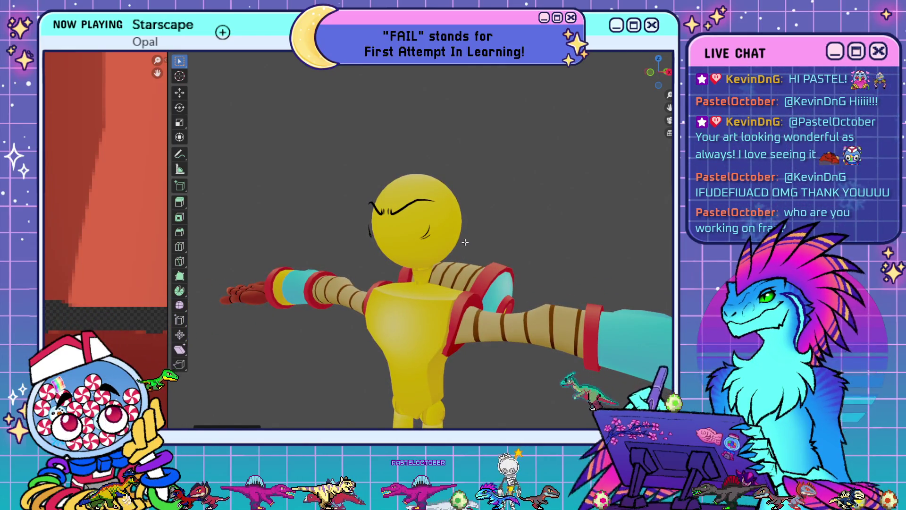
pyautogui.scroll(3, 449, 210)
pyautogui.scroll(2, 449, 210)
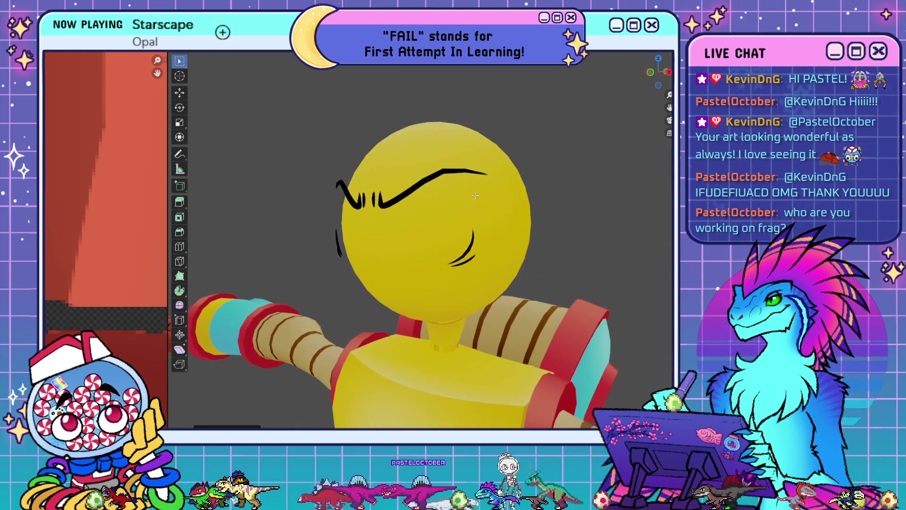
pyautogui.press('Tab')
pyautogui.moveTo(481, 217)
pyautogui.mouseDown(button='middle')
pyautogui.moveTo(508, 217)
pyautogui.moveTo(520, 304)
pyautogui.moveTo(490, 267)
pyautogui.mouseUp(button='middle')
pyautogui.scroll(4, 519, 305)
pyautogui.scroll(-3, 501, 277)
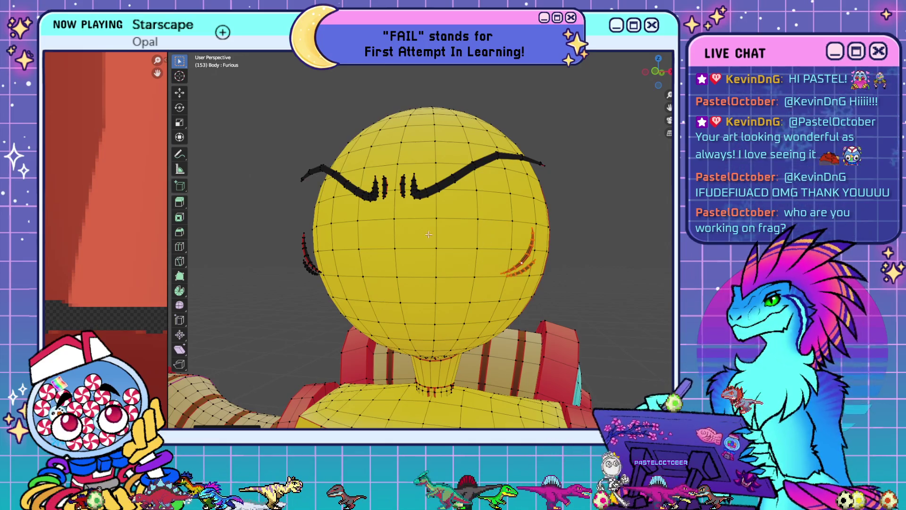
pyautogui.moveTo(275, 228)
pyautogui.mouseDown(button='middle')
pyautogui.moveTo(325, 260)
pyautogui.moveTo(301, 270)
pyautogui.moveTo(370, 250)
pyautogui.mouseUp(button='middle')
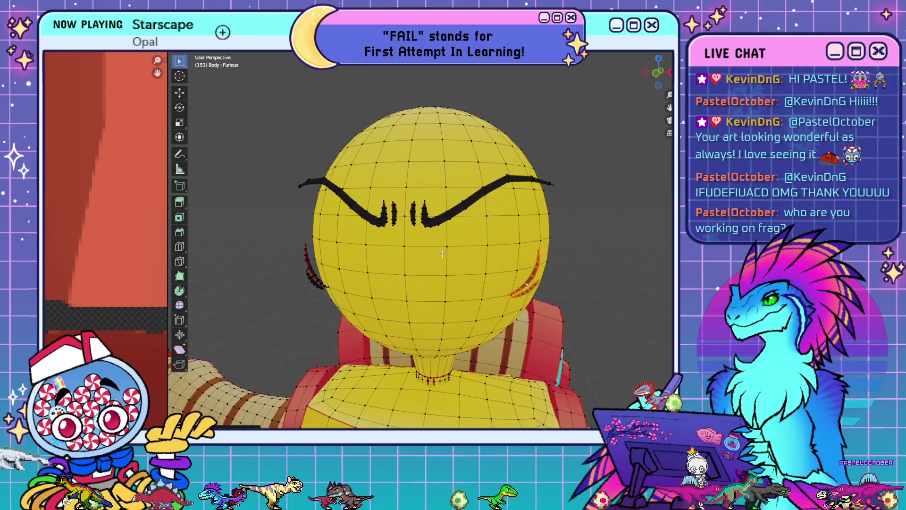
pyautogui.scroll(-6, 471, 268)
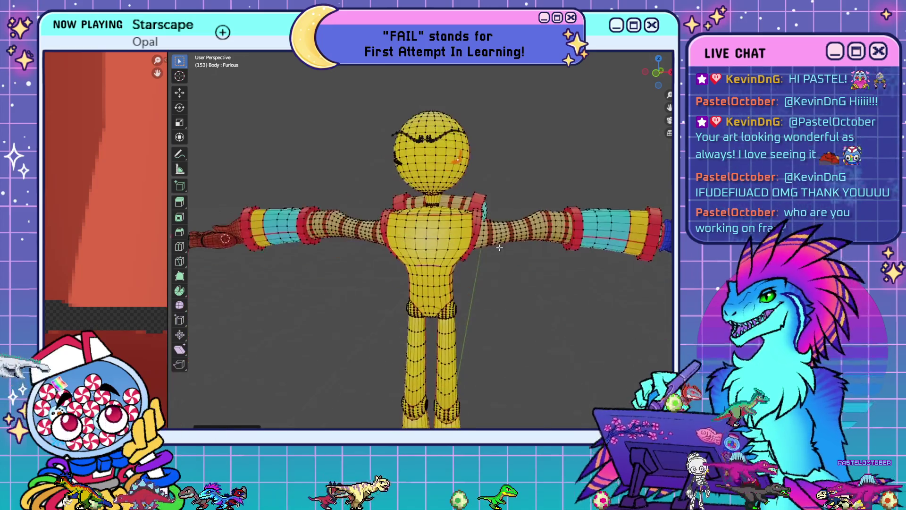
# - Hide the overlays and orbit around the shaded character to view the Furious face
pyautogui.hotkey('shift', 'alt', 'z')
pyautogui.scroll(-3, 526, 272)
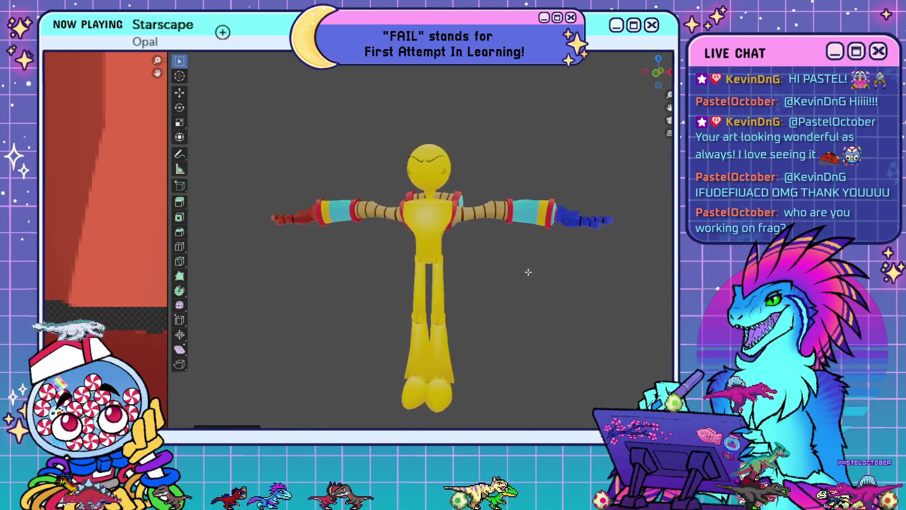
pyautogui.moveTo(513, 287)
pyautogui.mouseDown(button='middle')
pyautogui.moveTo(570, 297)
pyautogui.moveTo(521, 289)
pyautogui.moveTo(532, 304)
pyautogui.moveTo(469, 280)
pyautogui.moveTo(492, 286)
pyautogui.mouseUp(button='middle')
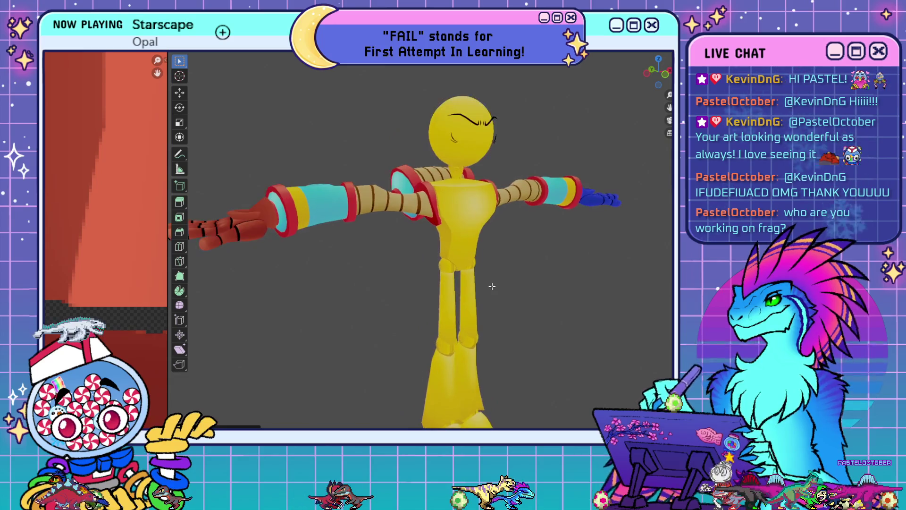
pyautogui.moveTo(525, 328)
pyautogui.mouseDown(button='middle')
pyautogui.moveTo(491, 330)
pyautogui.moveTo(509, 324)
pyautogui.moveTo(483, 317)
pyautogui.moveTo(519, 307)
pyautogui.moveTo(530, 288)
pyautogui.mouseUp(button='middle')
pyautogui.scroll(-3, 489, 315)
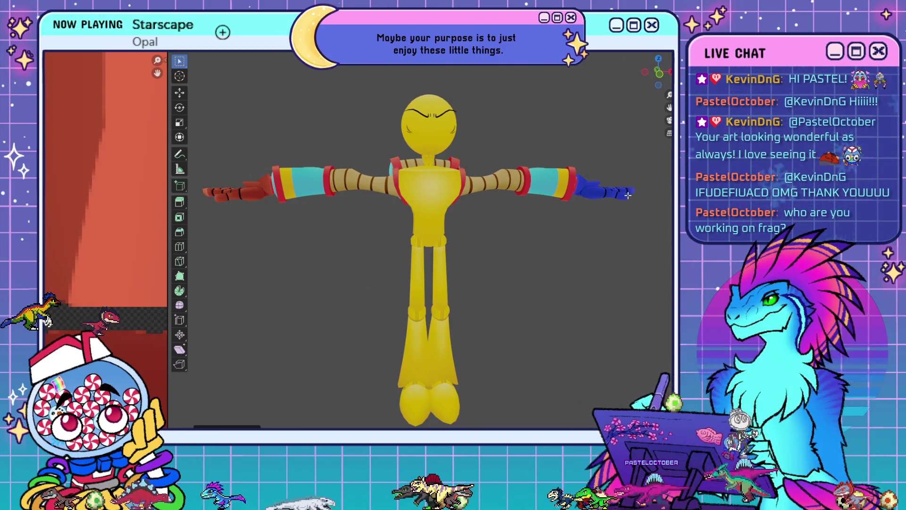
pyautogui.moveTo(612, 205)
pyautogui.mouseDown(button='middle')
pyautogui.moveTo(599, 222)
pyautogui.moveTo(542, 222)
pyautogui.mouseUp(button='middle')
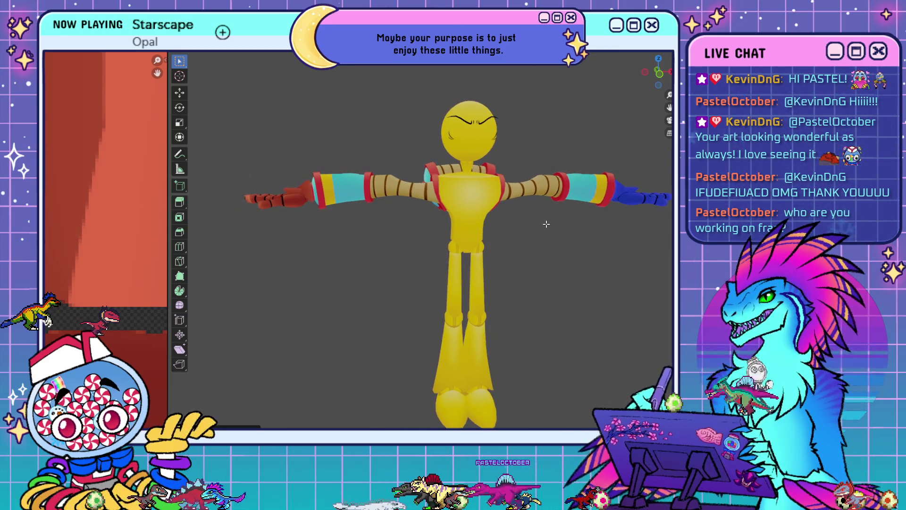
pyautogui.moveTo(613, 245)
pyautogui.mouseDown(button='middle')
pyautogui.moveTo(575, 259)
pyautogui.moveTo(629, 259)
pyautogui.mouseUp(button='middle')
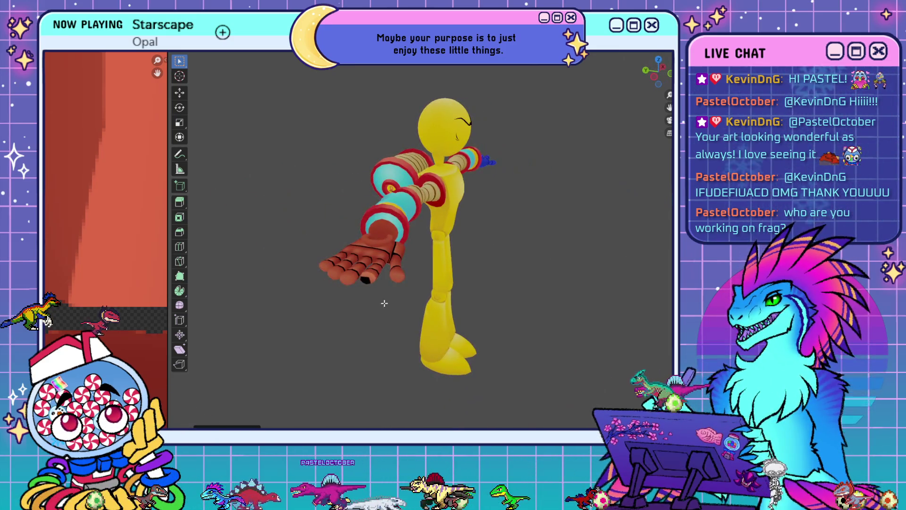
pyautogui.moveTo(456, 281)
pyautogui.mouseDown(button='middle')
pyautogui.moveTo(538, 278)
pyautogui.moveTo(524, 257)
pyautogui.moveTo(536, 259)
pyautogui.mouseUp(button='middle')
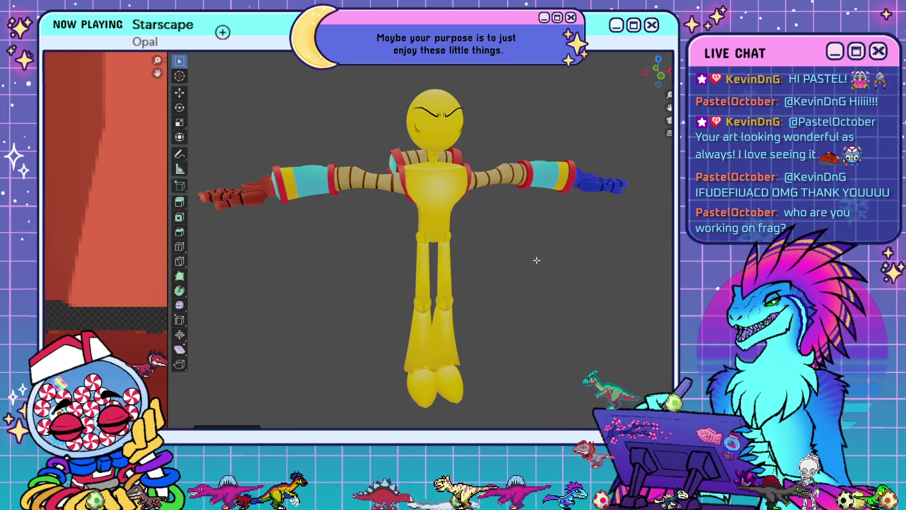
# - Centre the character in front view, zoom in on the head, and turn overlays back on
pyautogui.keyDown('shift'); pyautogui.moveTo(502, 269); pyautogui.dragTo(535, 269, button='middle'); pyautogui.keyUp('shift')
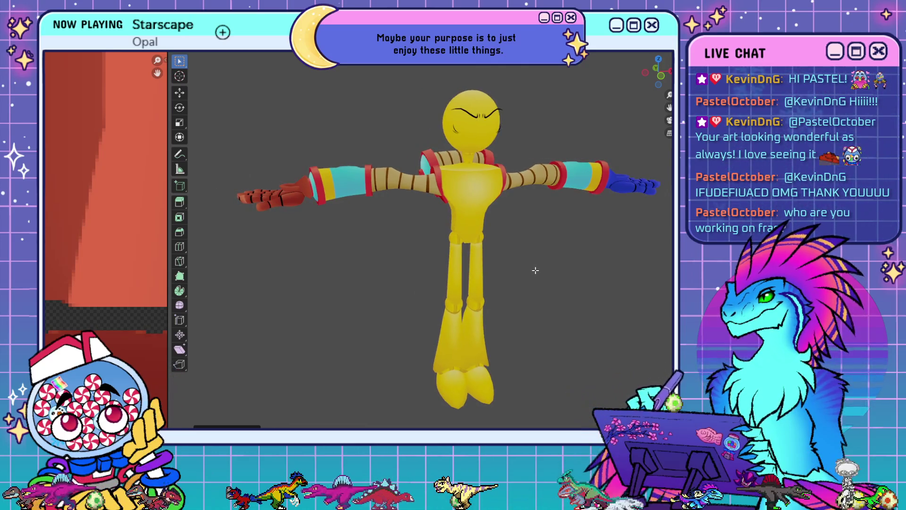
pyautogui.press('KP_1')
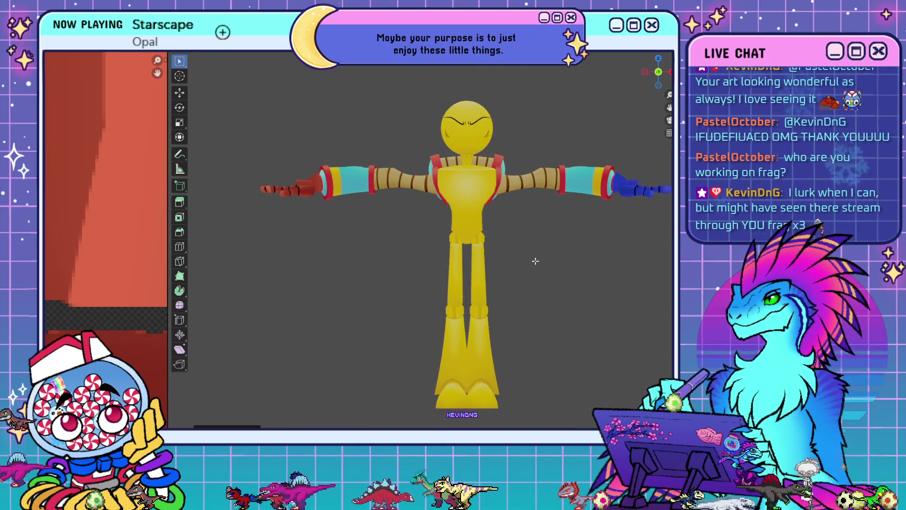
pyautogui.scroll(5, 478, 212)
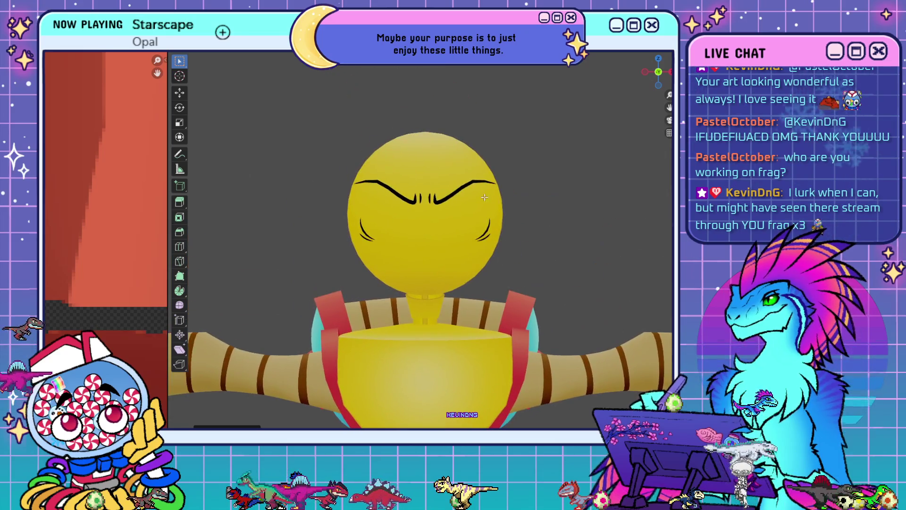
pyautogui.scroll(2, 475, 181)
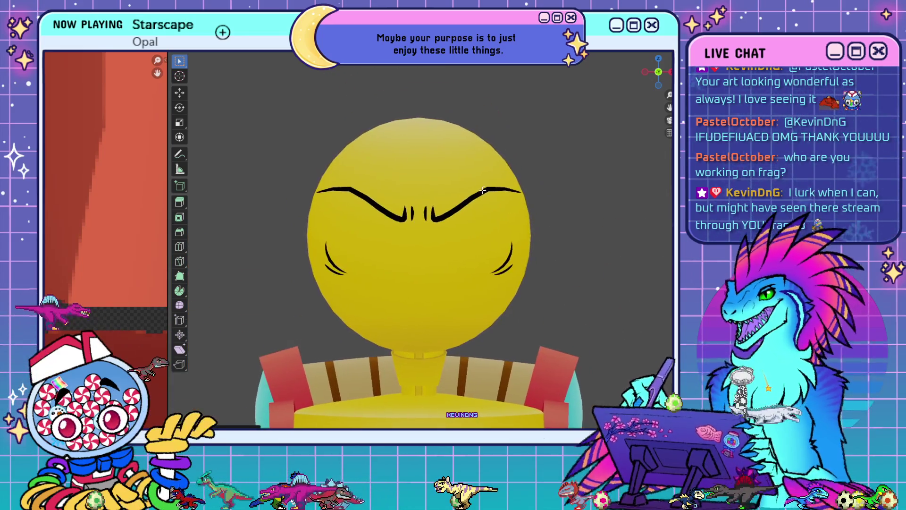
pyautogui.hotkey('shift', 'alt', 'z')
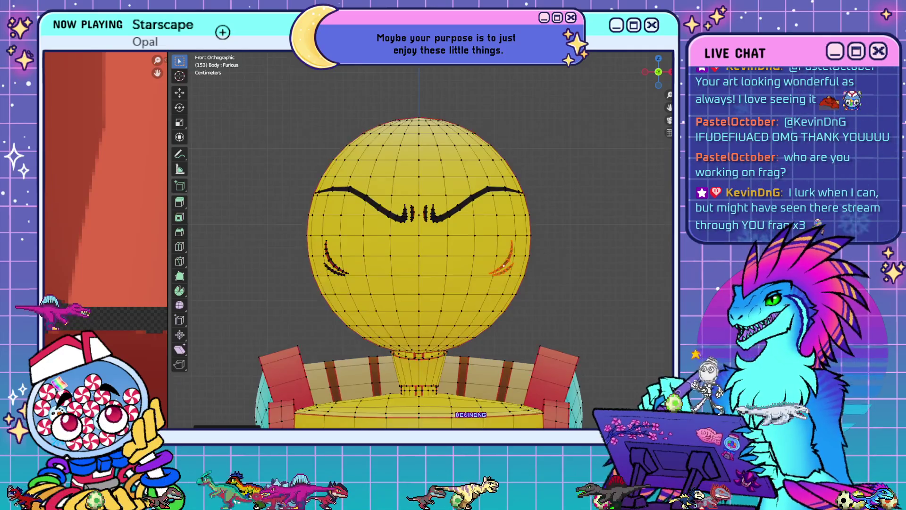
# - Switch to the Angry shape key, unhide the eyes, and scale down the mark beside the right eye
pyautogui.scroll(1, 484, 189)
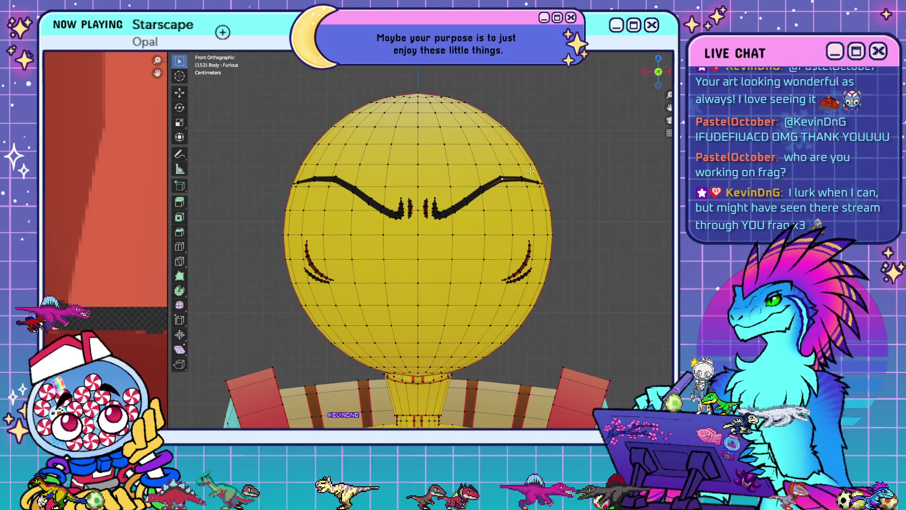
pyautogui.press('Down')
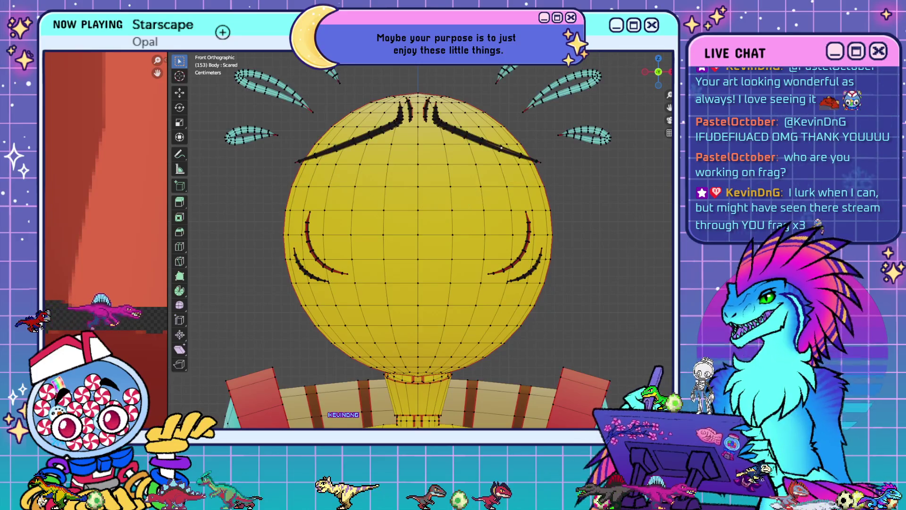
pyautogui.press('Down')
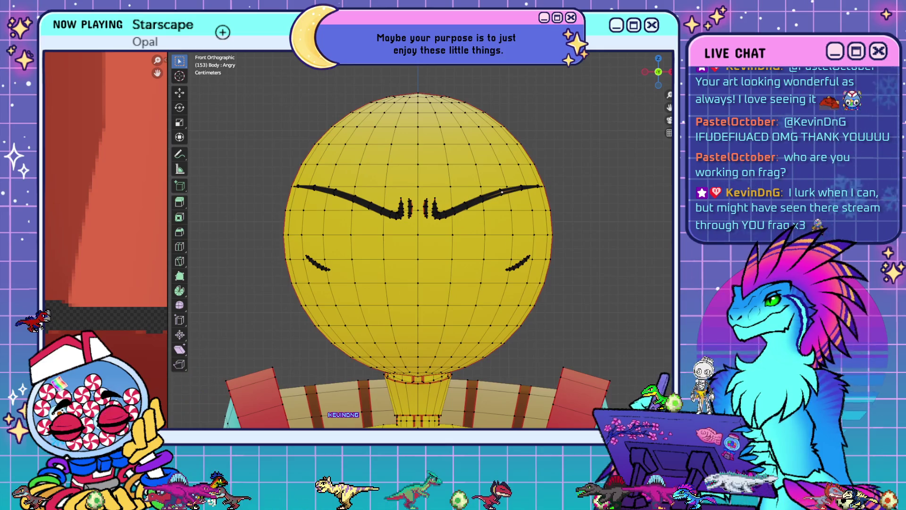
pyautogui.hotkey('alt', 'h')
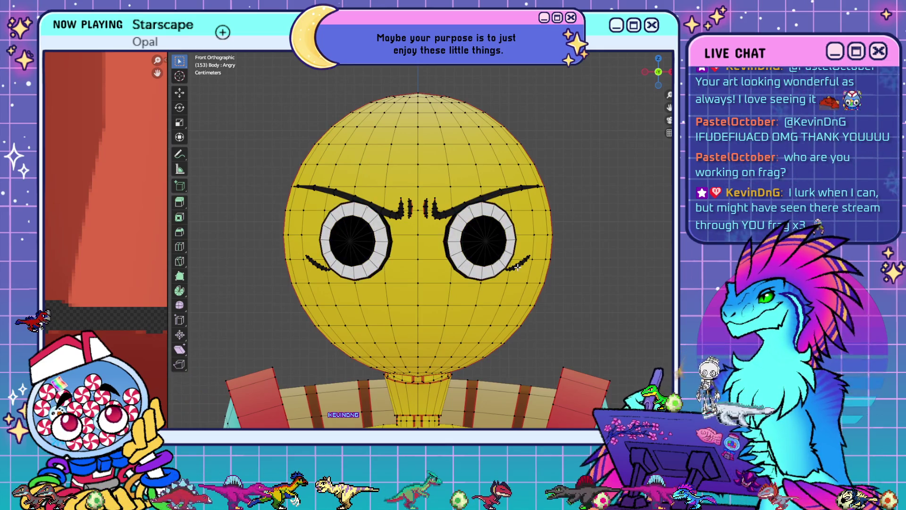
pyautogui.click(520, 266)
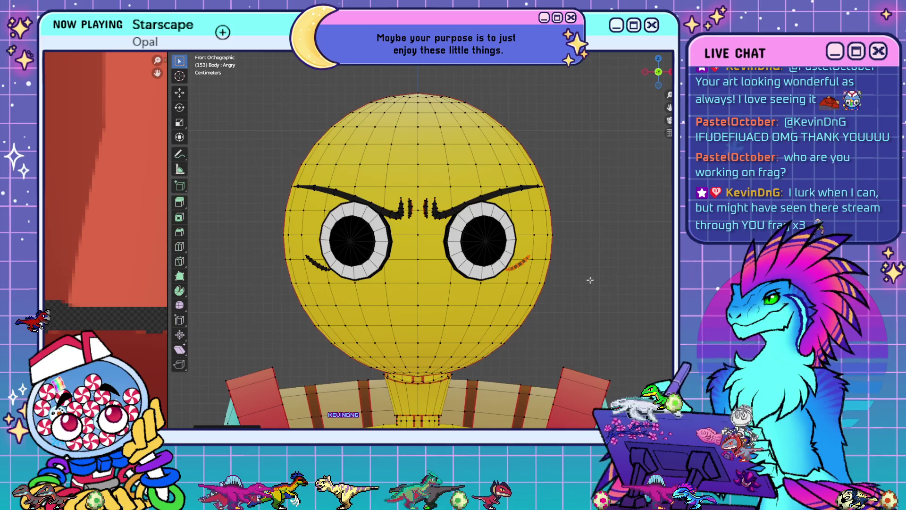
pyautogui.press('s')
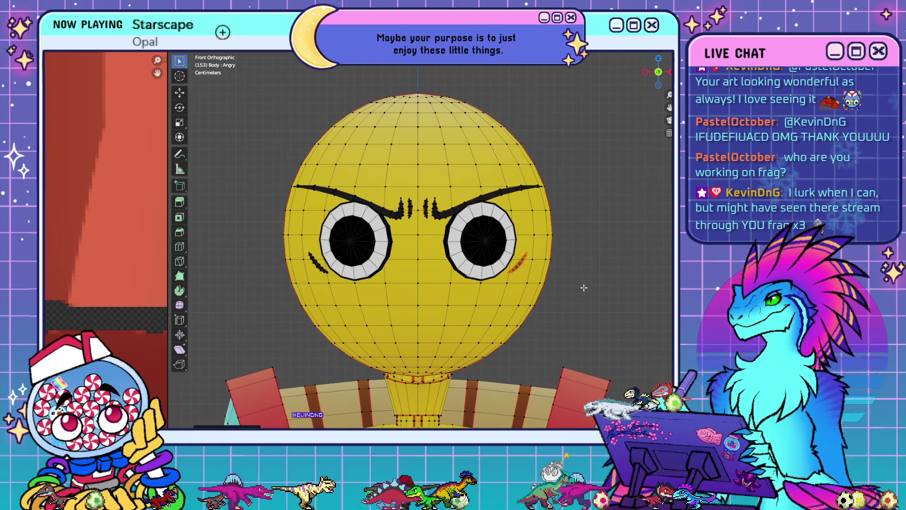
# - Return to Object Mode and orbit out to view the whole character
pyautogui.press('Tab')
pyautogui.moveTo(562, 188)
pyautogui.mouseDown(button='middle')
pyautogui.moveTo(562, 317)
pyautogui.moveTo(540, 307)
pyautogui.moveTo(479, 307)
pyautogui.moveTo(489, 295)
pyautogui.mouseUp(button='middle')
pyautogui.scroll(-3, 480, 307)
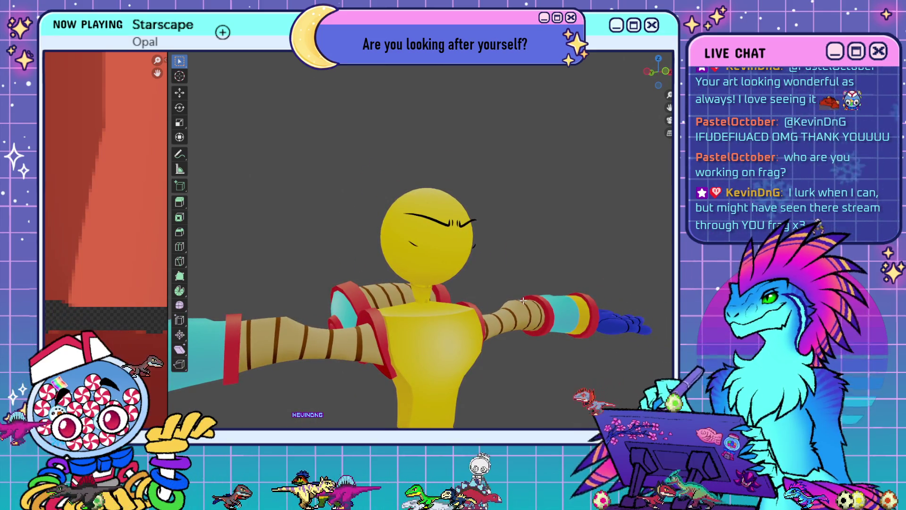
# - Frame the character zoomed in from the front in orthographic view to preview the Scared face
pyautogui.press('KP_1')
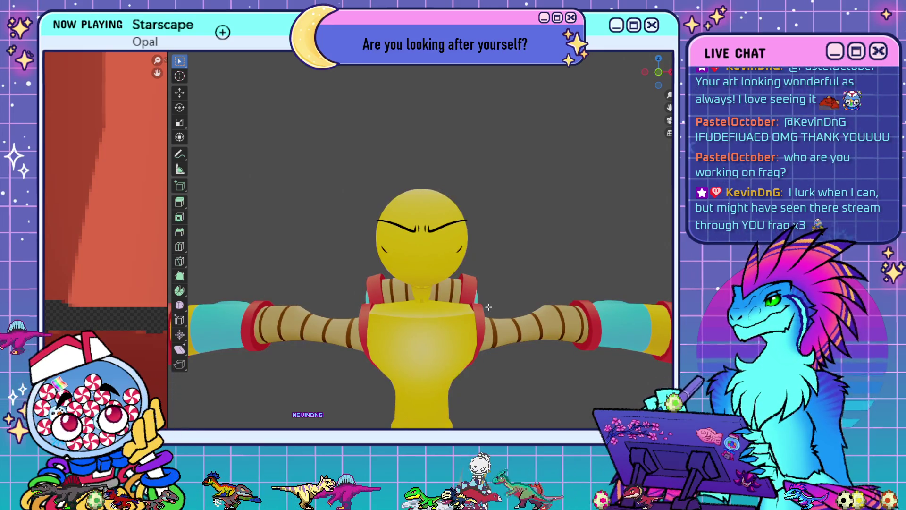
pyautogui.press('KP_5')
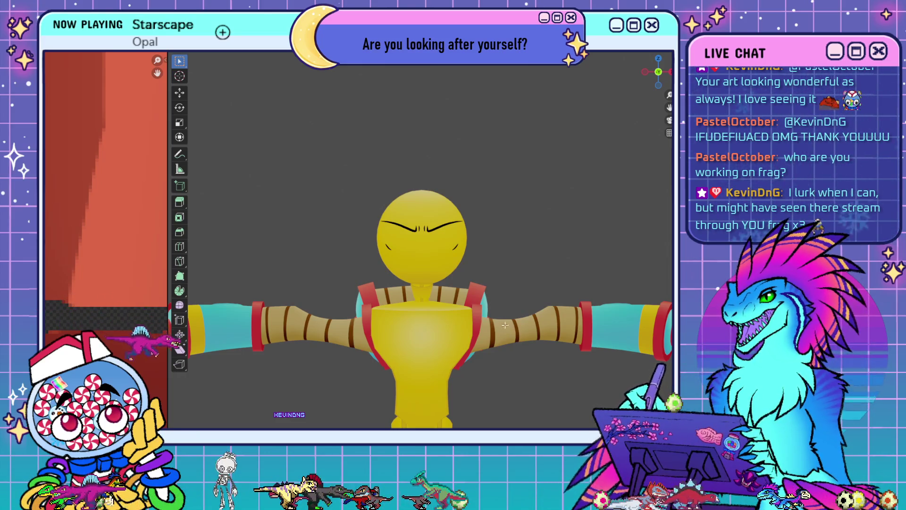
pyautogui.scroll(4, 533, 299)
pyautogui.moveTo(533, 299); pyautogui.dragTo(571, 299, button='middle')
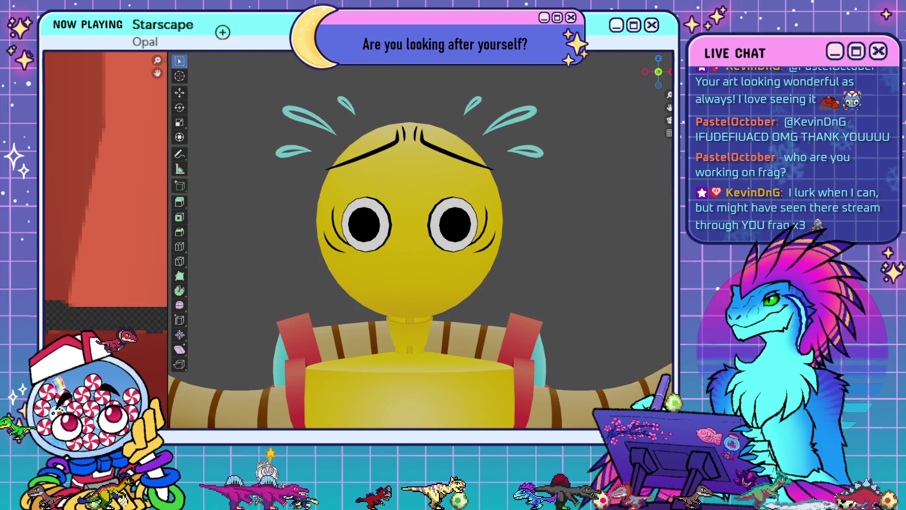
# - In Edit Mode, select the lower eyelash curves and stretch them outward under the eyes
pyautogui.hotkey('shift', 'alt', 'z')
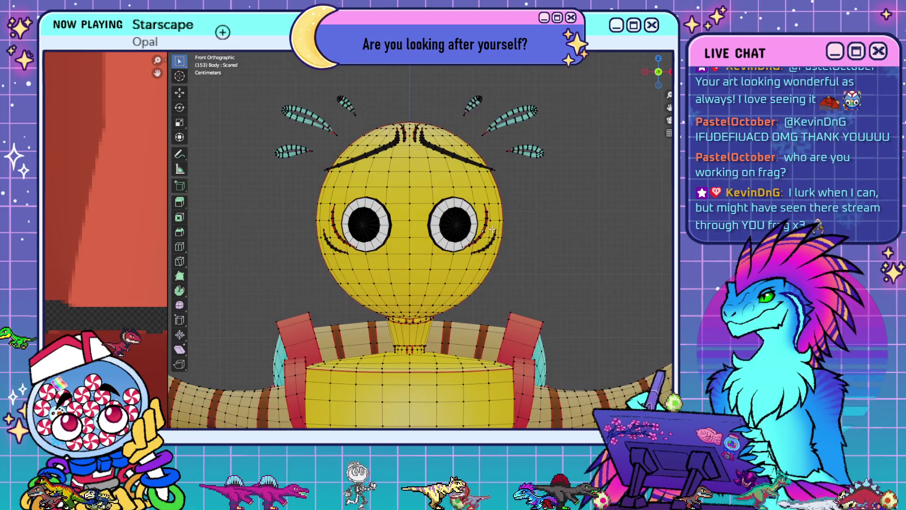
pyautogui.scroll(3, 527, 228)
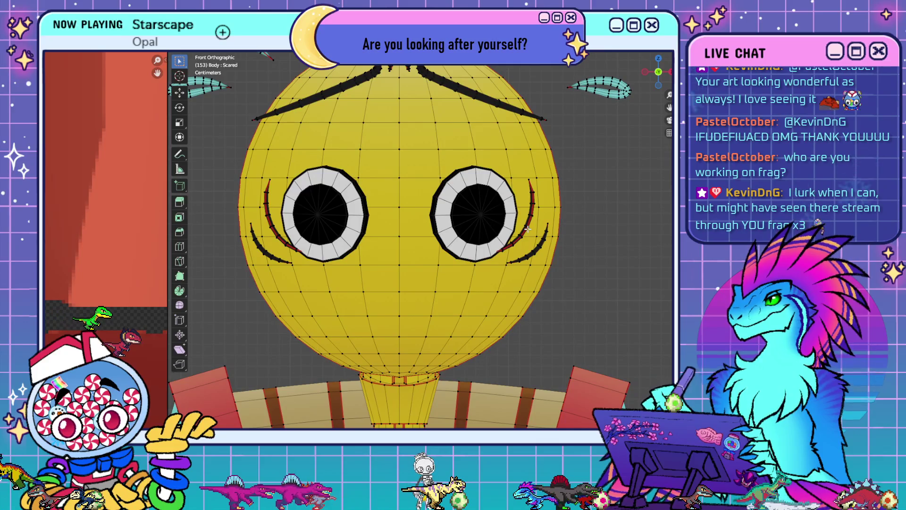
pyautogui.press('l')
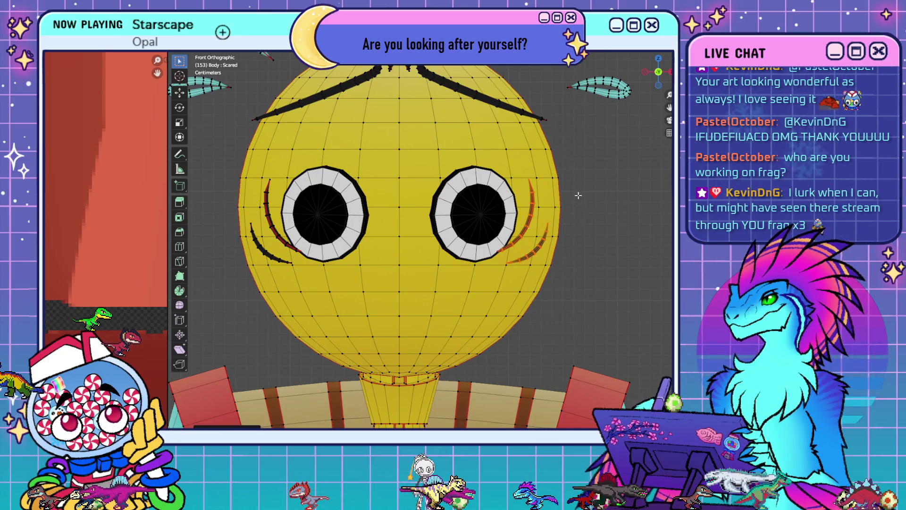
pyautogui.press('g')
pyautogui.click(583, 224)
pyautogui.scroll(-5, 587, 240)
# - Frame the head in front orthographic view and re-enter Edit Mode on the head mesh
pyautogui.press('Tab')
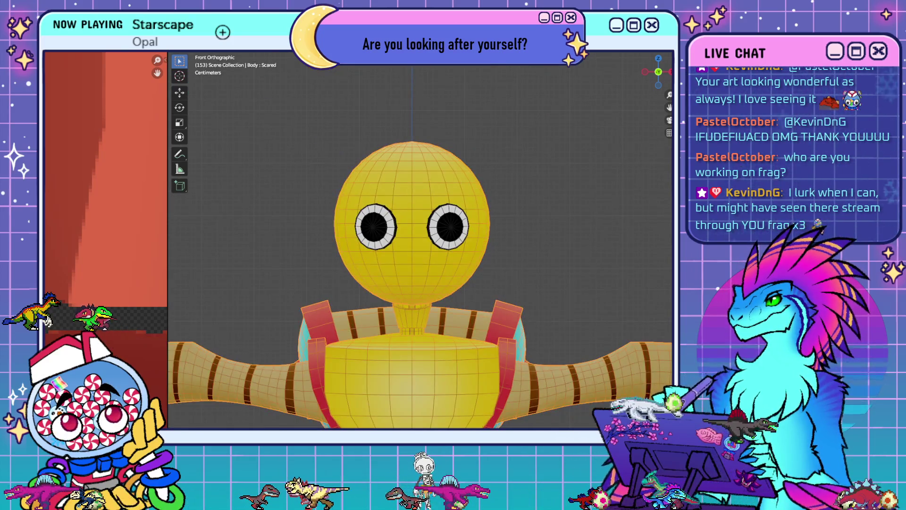
pyautogui.press('Tab')
pyautogui.hotkey('shift', 'alt', 'z')
pyautogui.scroll(-6, 533, 259)
pyautogui.moveTo(533, 267); pyautogui.dragTo(536, 272, button='middle')
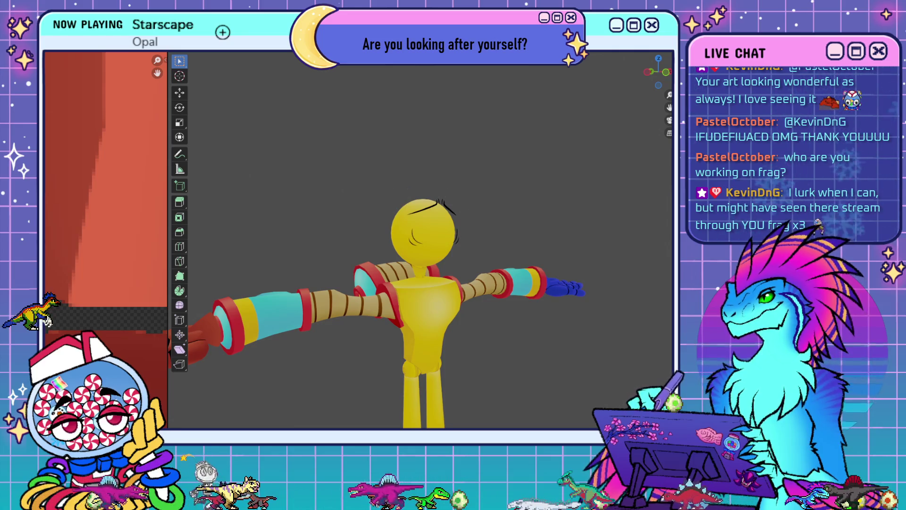
pyautogui.press('KP_1')
pyautogui.press('KP_Decimal')
pyautogui.press('Tab')
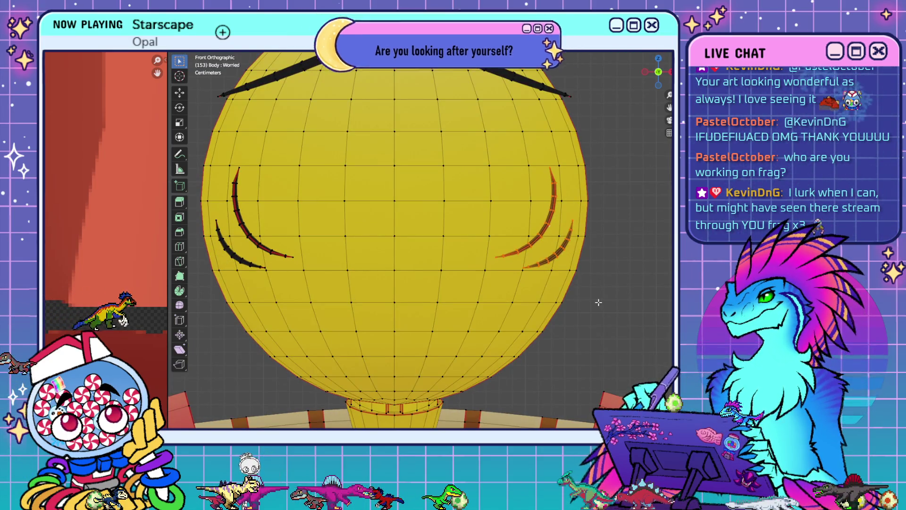
# - Undo and redo recent edits to compare the Worried, Scared and Concerned expressions
pyautogui.press('c')
pyautogui.press('Escape')
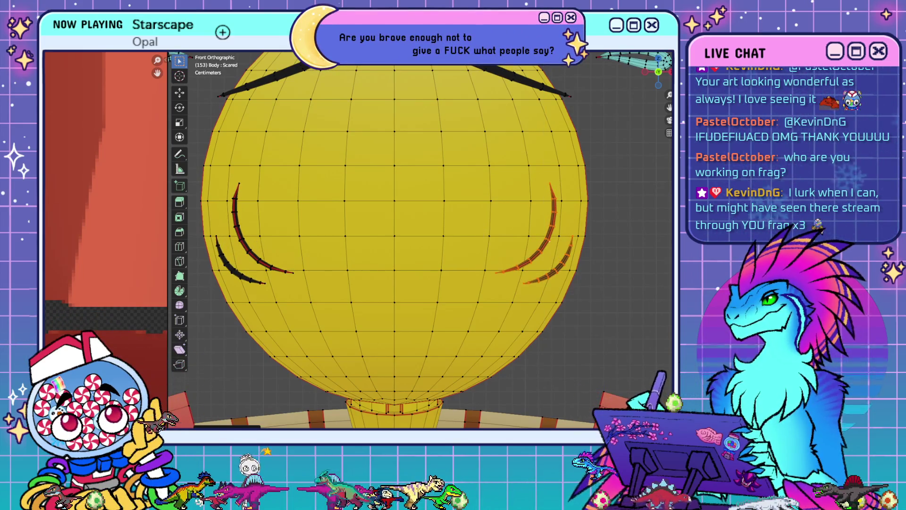
pyautogui.hotkey('ctrl', 'z')
pyautogui.press('c')
pyautogui.press('Escape')
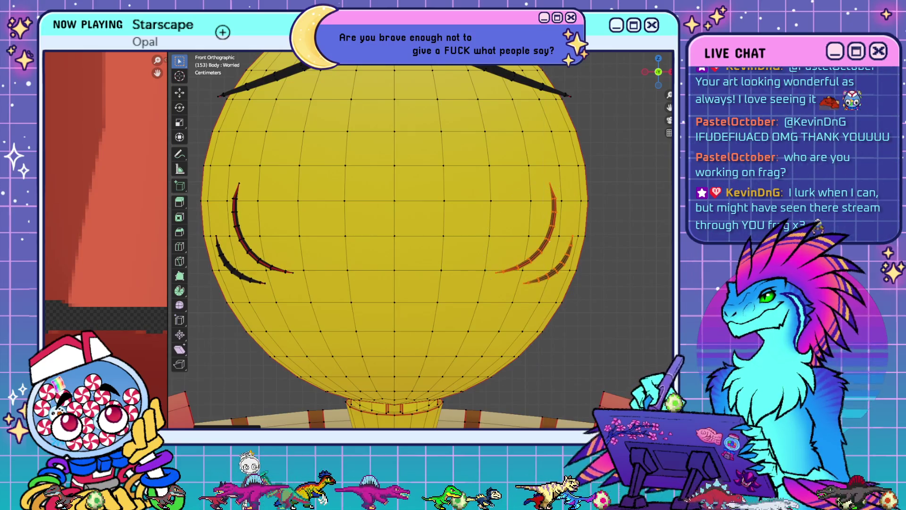
pyautogui.hotkey('ctrl', 'shift', 'z')
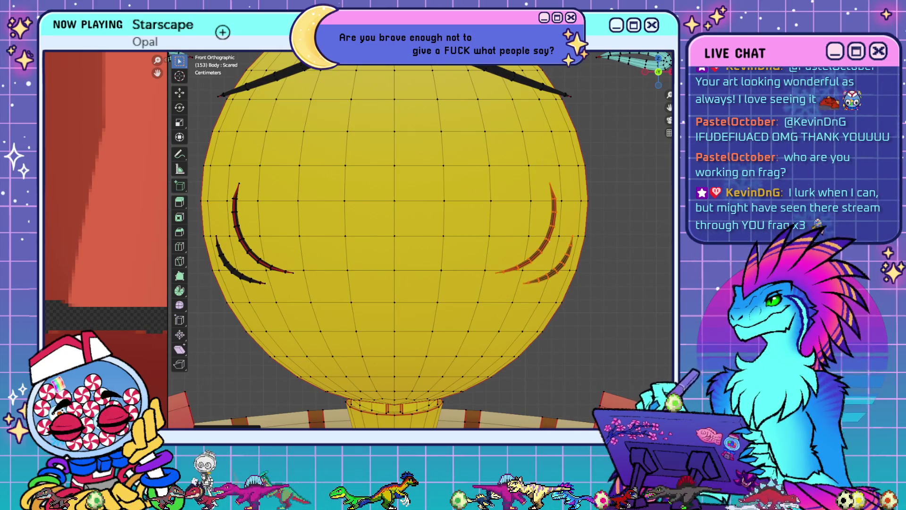
pyautogui.hotkey('ctrl', 'z')
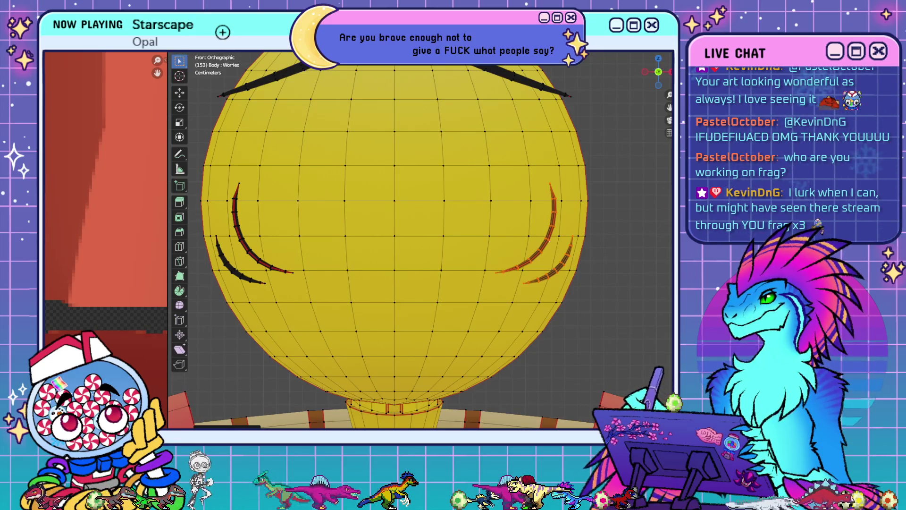
pyautogui.hotkey('ctrl', 'z')
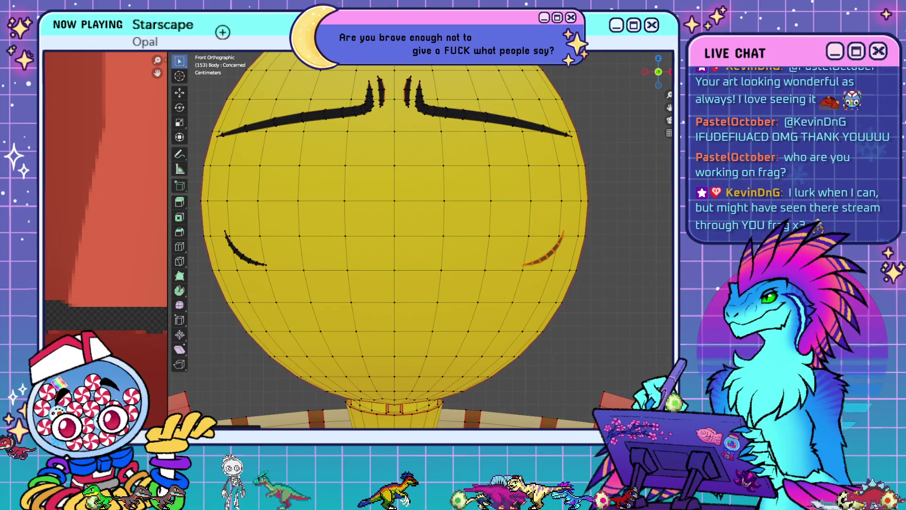
pyautogui.hotkey('ctrl', 'z')
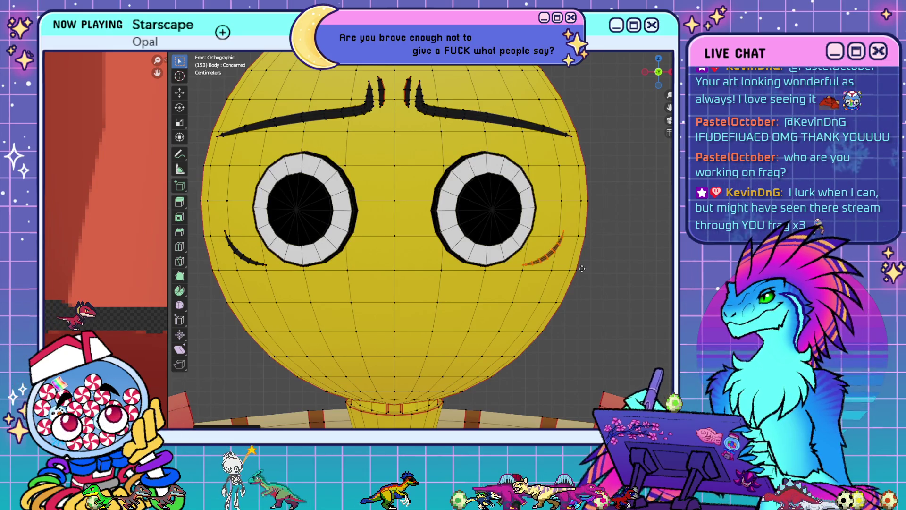
# - Set the transform pivot point and rescale the cheek mark beside the right eye
pyautogui.press('g')
pyautogui.press('Escape')
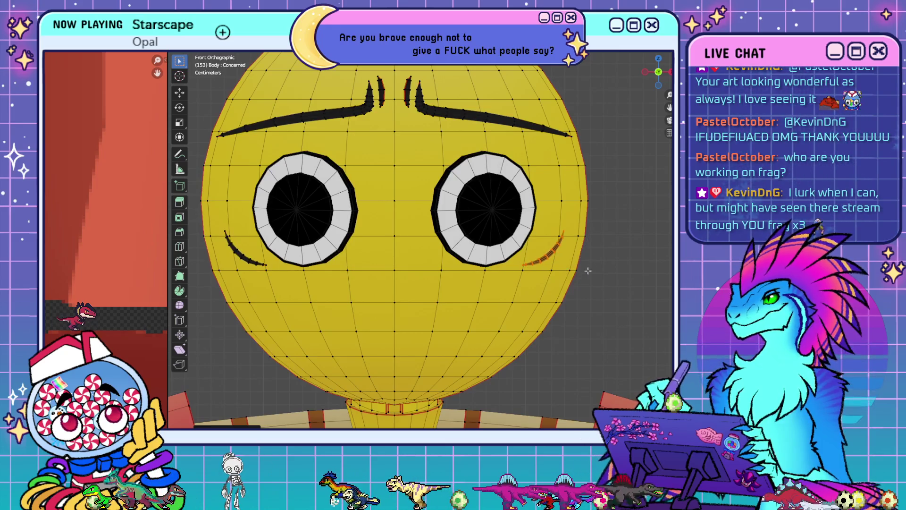
pyautogui.scroll(-2, 548, 264)
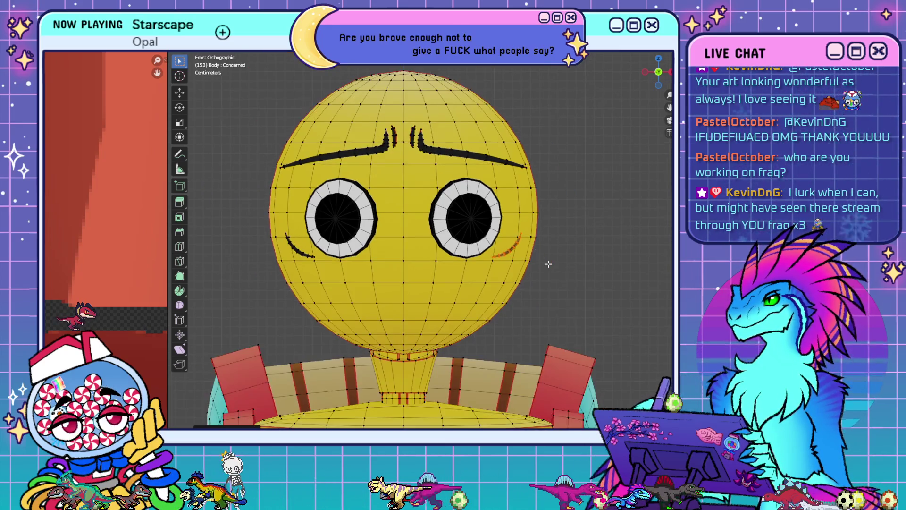
pyautogui.press('s')
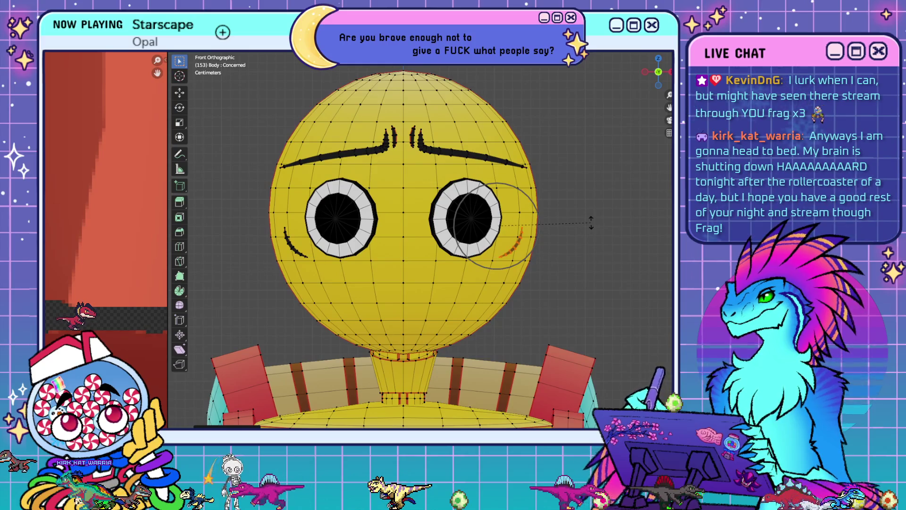
pyautogui.press('Escape')
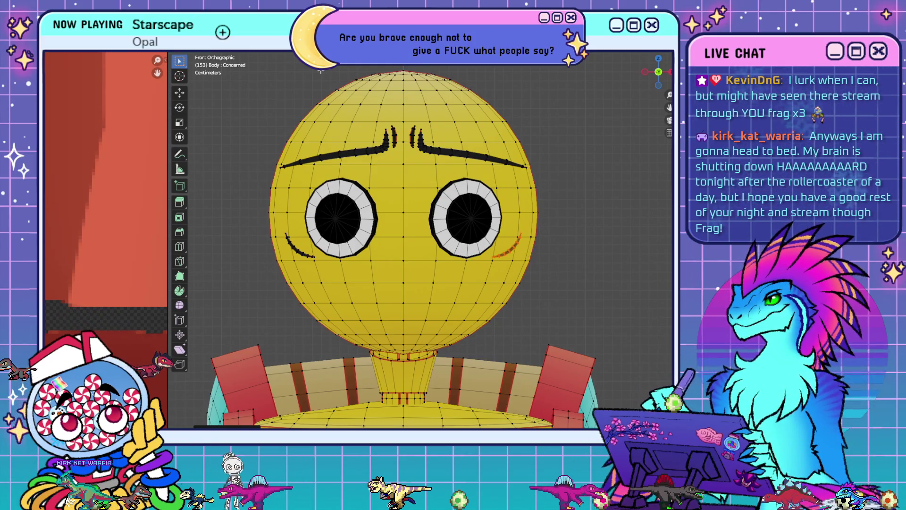
pyautogui.click(451, 56)
pyautogui.click(460, 72)
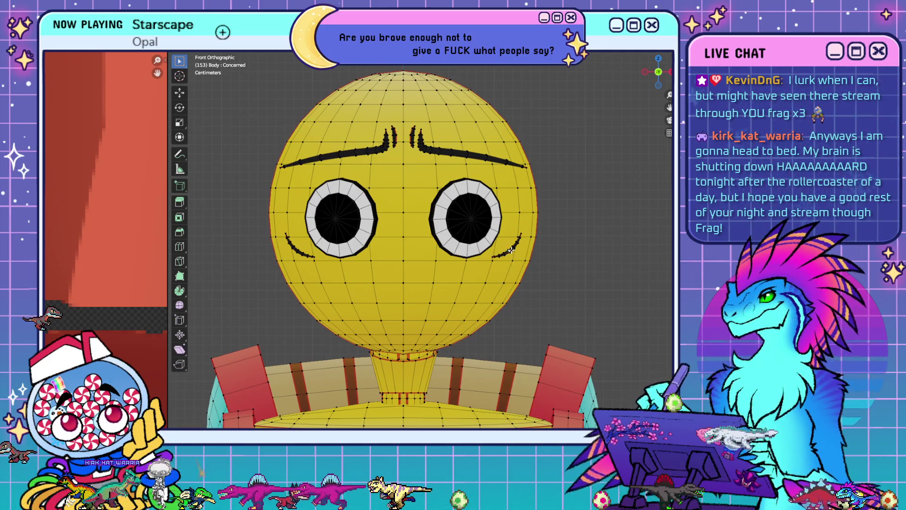
pyautogui.press('s')
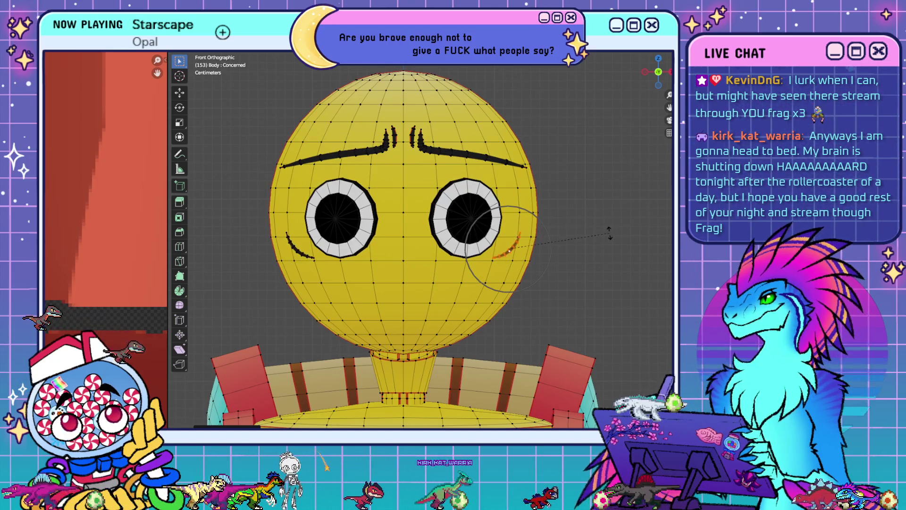
pyautogui.click(608, 229)
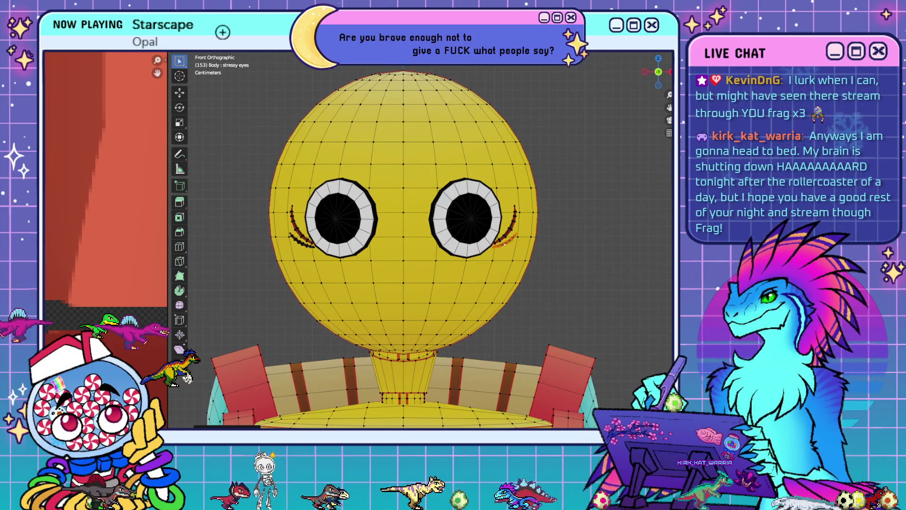
# - Move the stress lines beside the right eye along Z, then step to the じと目 shape key
pyautogui.click(511, 242)
pyautogui.press('g')
pyautogui.press('z')
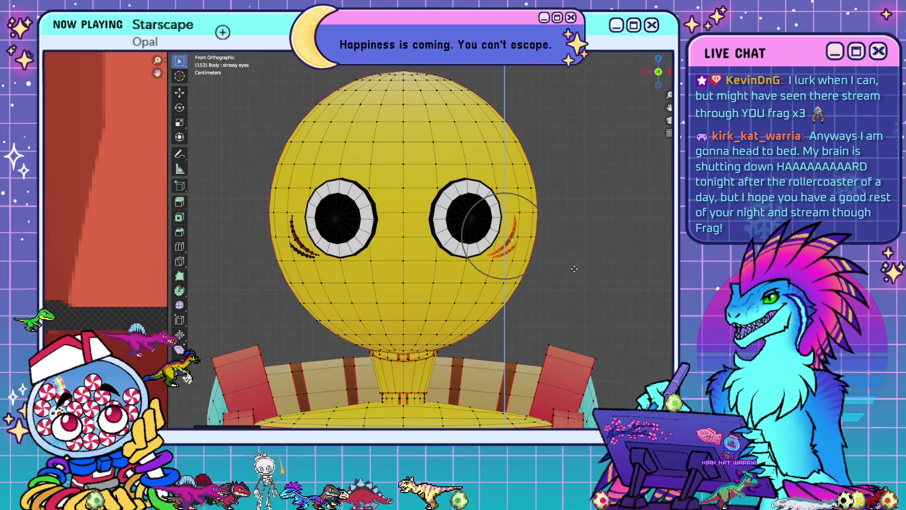
pyautogui.press('Escape')
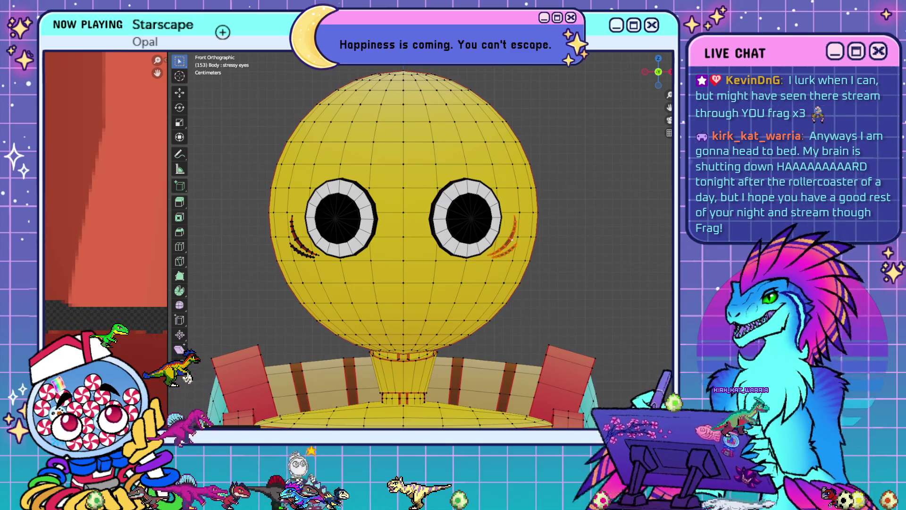
pyautogui.press('Down')
pyautogui.press('Down')
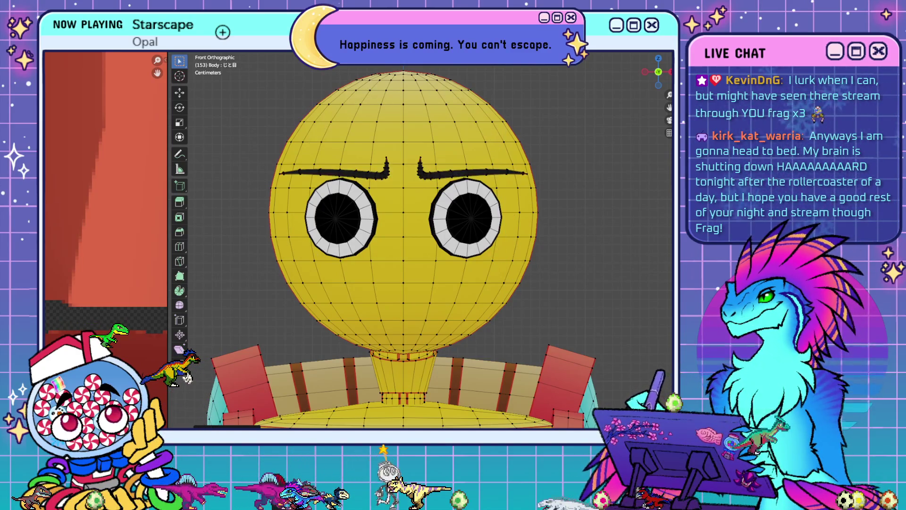
pyautogui.press('Down')
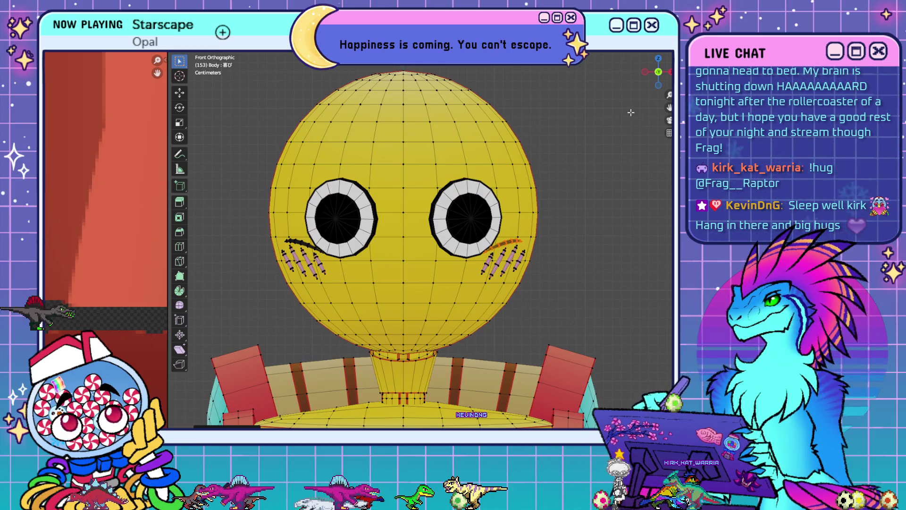
# - Snap the 3D cursor to the left-eye stroke and select the curved strokes under both eyes
pyautogui.moveTo(415, 260); pyautogui.dragTo(380, 280, button='middle')
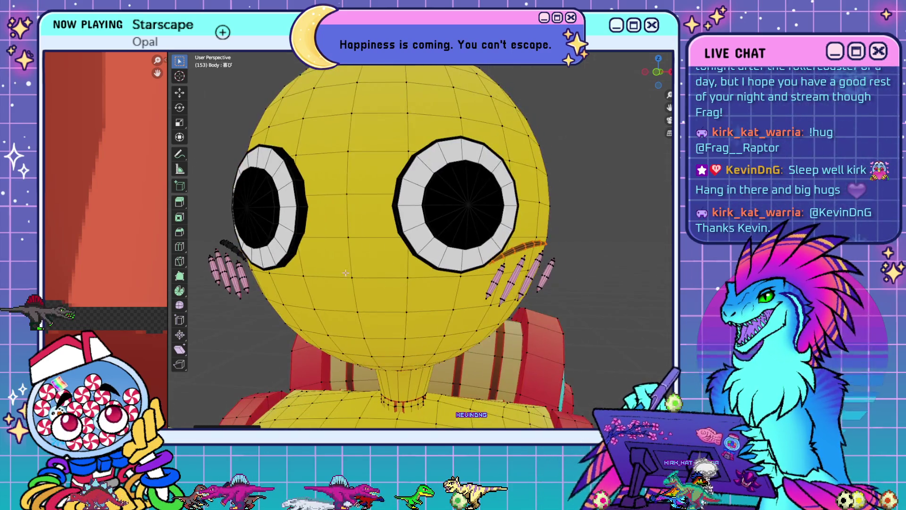
pyautogui.click(230, 247)
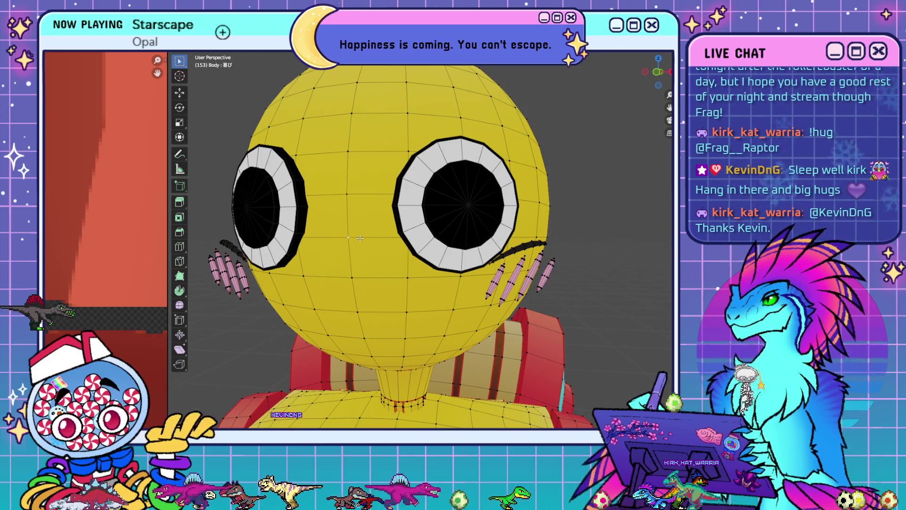
pyautogui.hotkey('shift', 's')
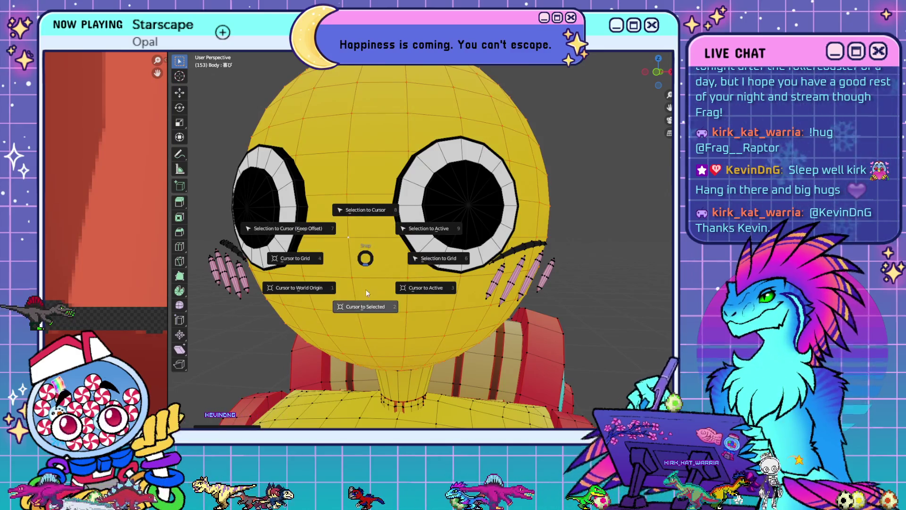
pyautogui.click(365, 288)
pyautogui.hotkey('alt', 'a')
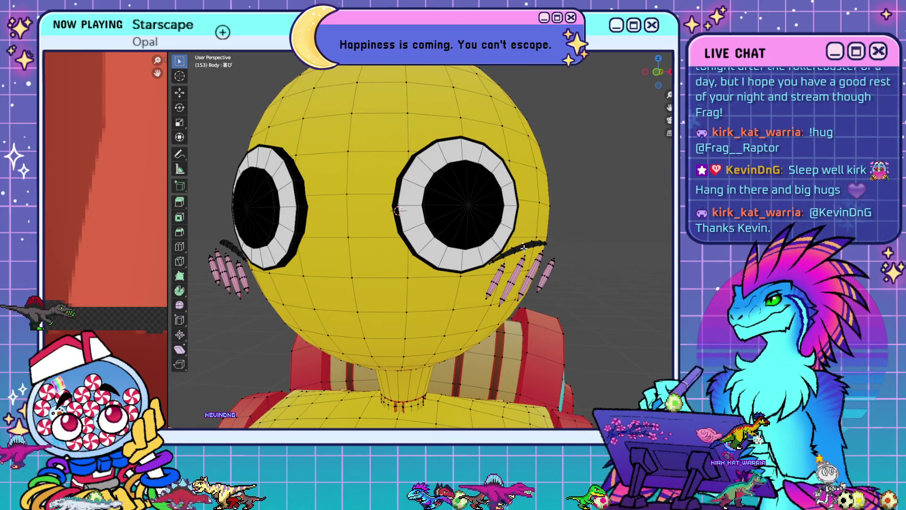
pyautogui.press('l')
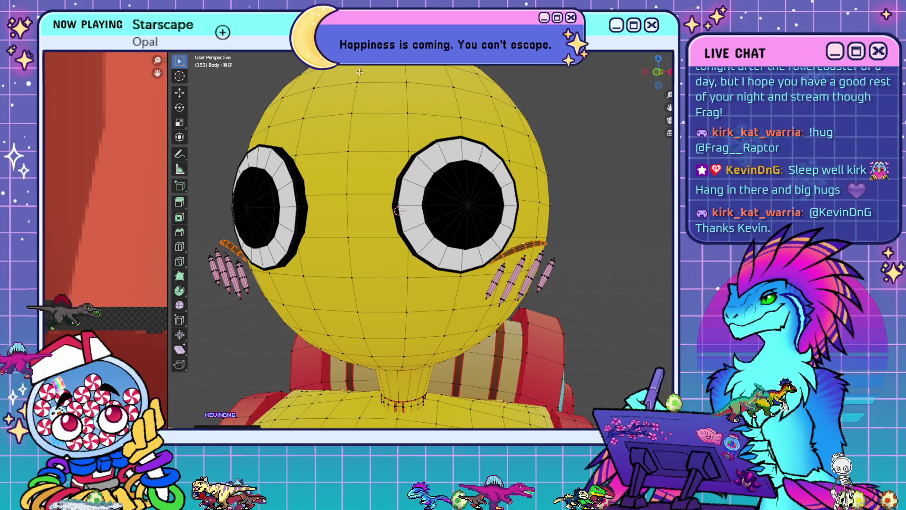
# - Set the transform pivot point, enable X-ray and switch to front view
pyautogui.click(378, 58)
pyautogui.click(448, 57)
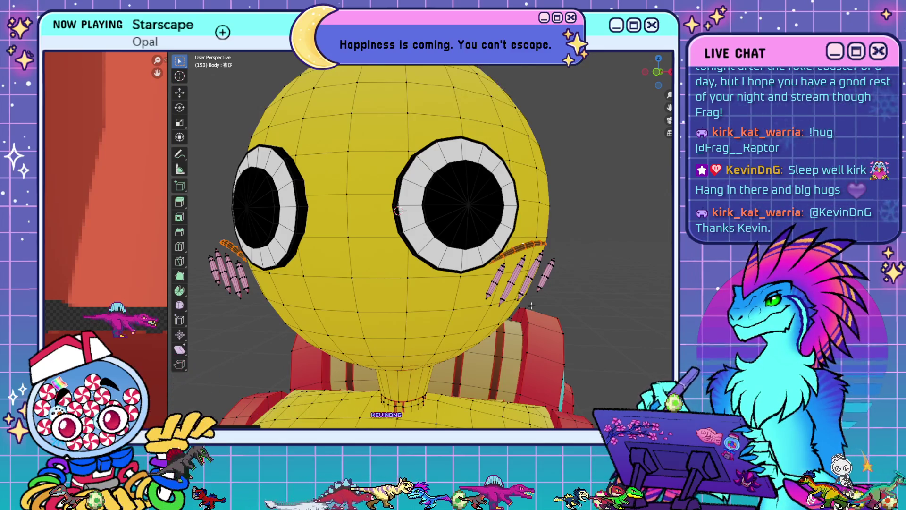
pyautogui.rightClick(571, 346)
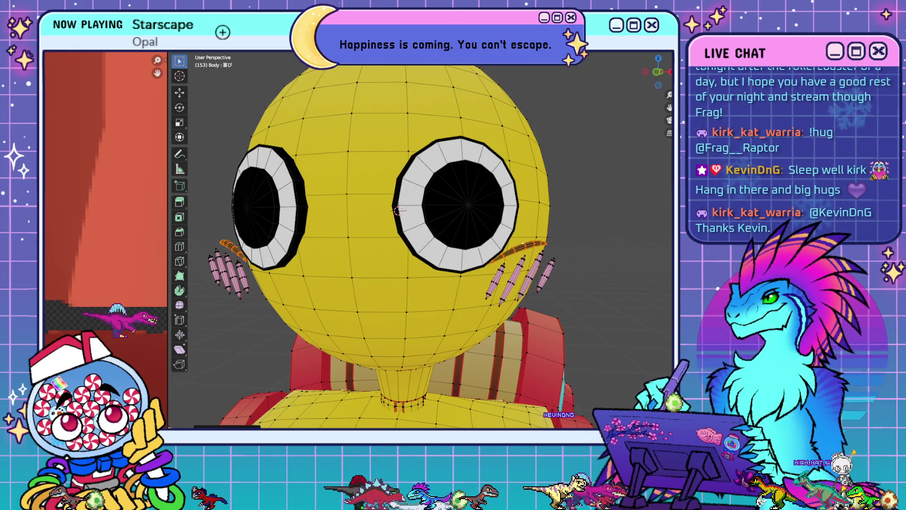
pyautogui.hotkey('alt', 'z')
pyautogui.press('KP_1')
# - Scale the cheek strokes inward toward the eyes and check the result from the front
pyautogui.press('s')
pyautogui.click(501, 240)
pyautogui.moveTo(502, 240); pyautogui.dragTo(482, 297, button='middle')
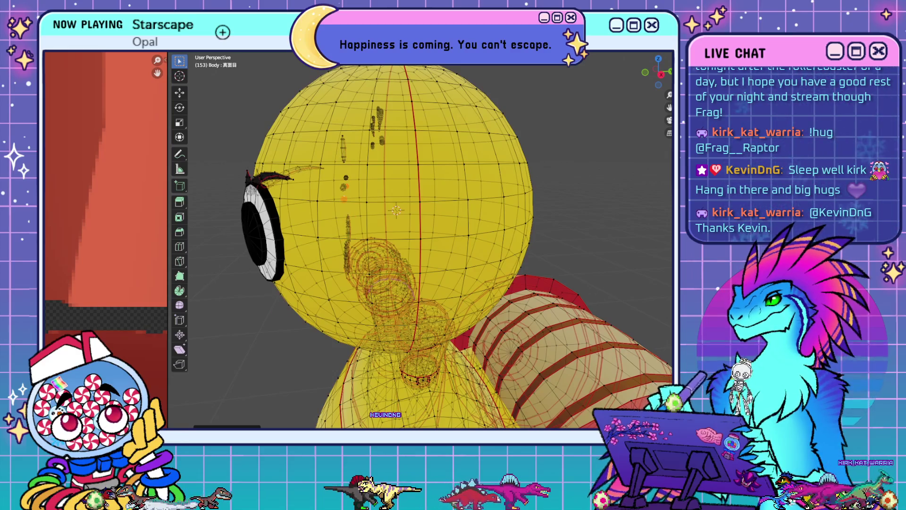
pyautogui.moveTo(424, 279); pyautogui.dragTo(528, 280, button='middle')
pyautogui.press('KP_1')
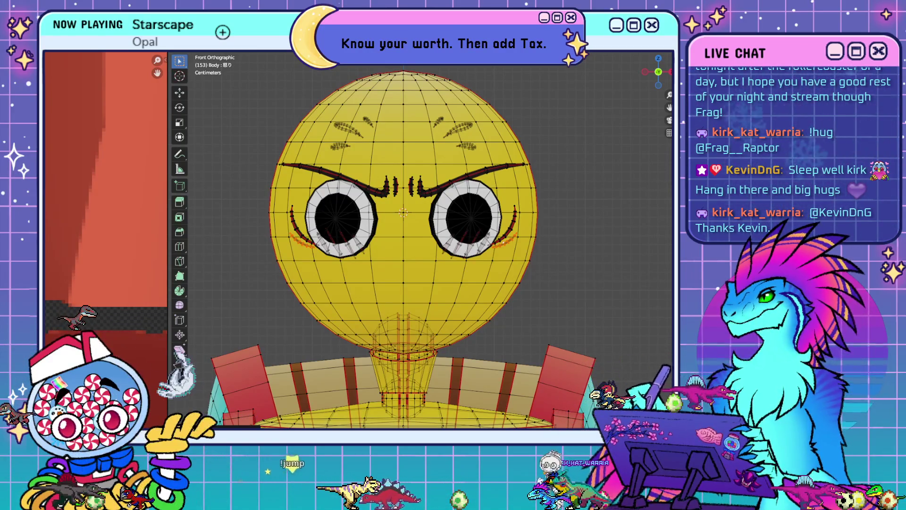
# - Compare the brows of the Furious, Angry and 怒り shape keys
pyautogui.press('Return')
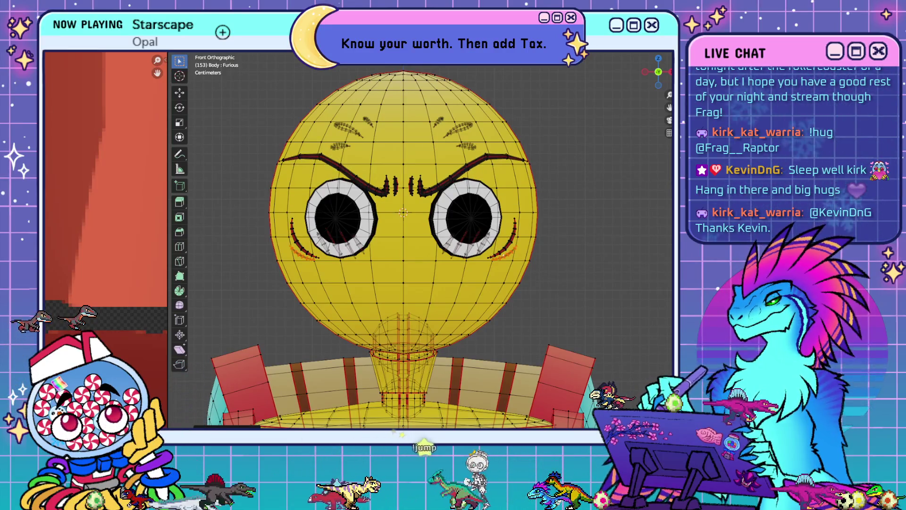
pyautogui.press('Down')
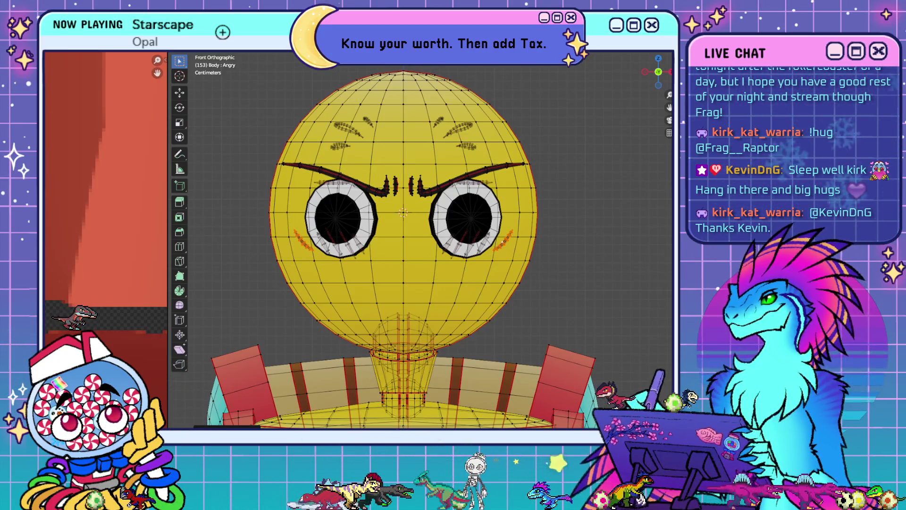
pyautogui.press('Down')
pyautogui.press('Down')
pyautogui.press('Down')
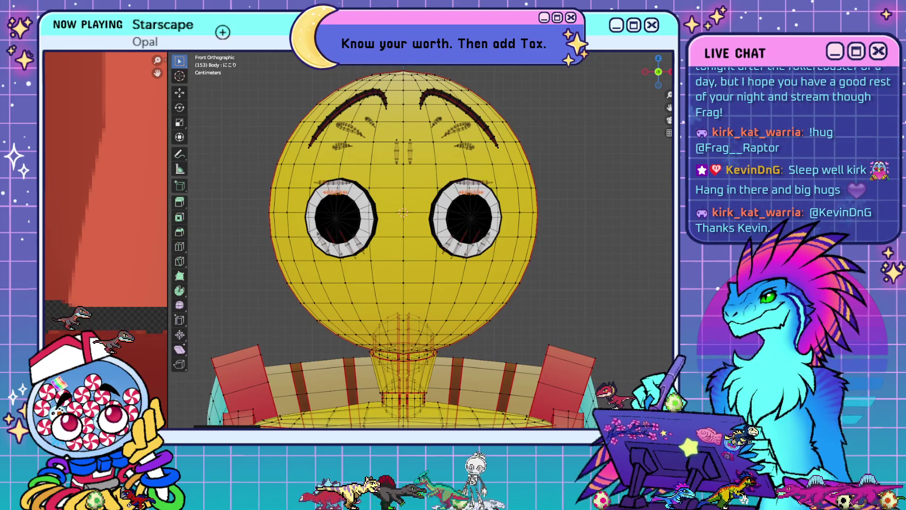
pyautogui.press('Up')
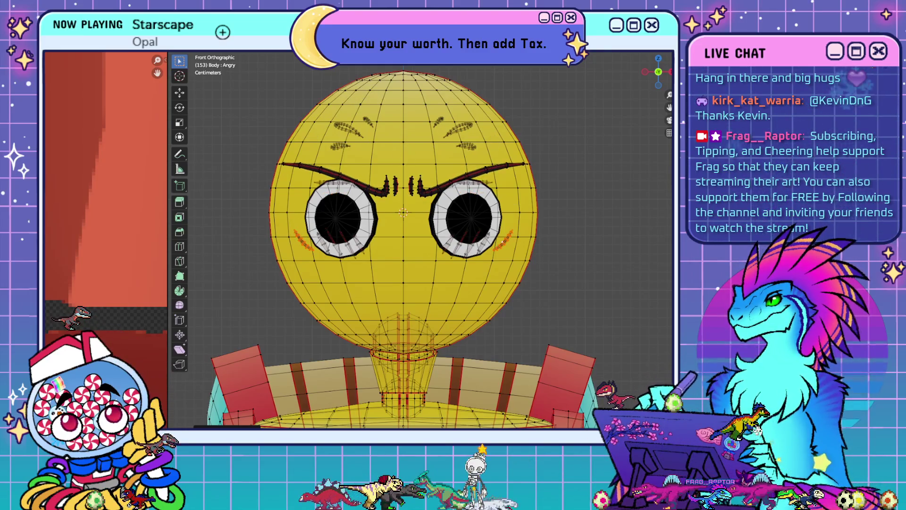
pyautogui.press('Down')
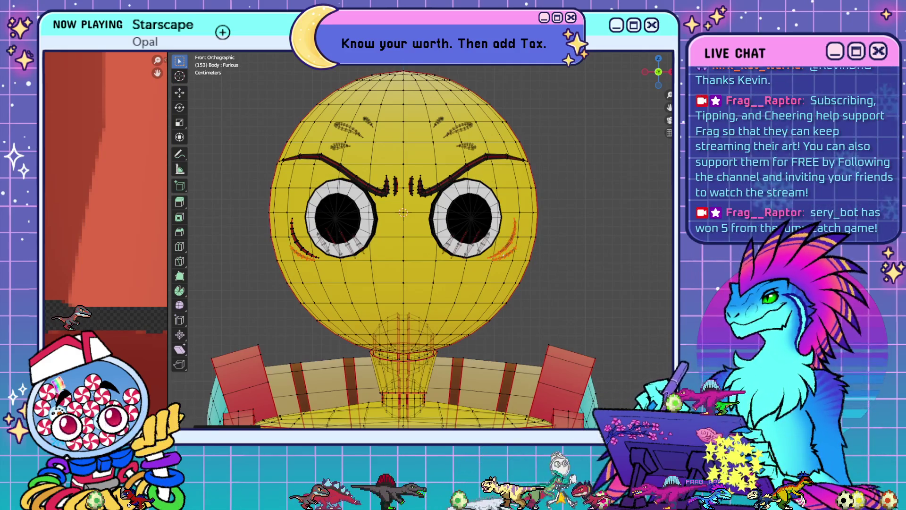
pyautogui.press('Down')
pyautogui.press('Down')
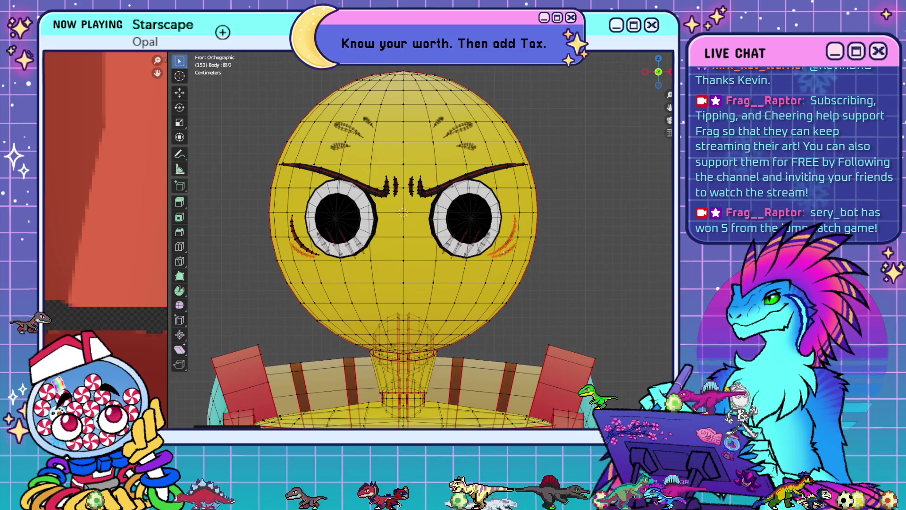
pyautogui.press('g')
pyautogui.press('z')
pyautogui.press('Escape')
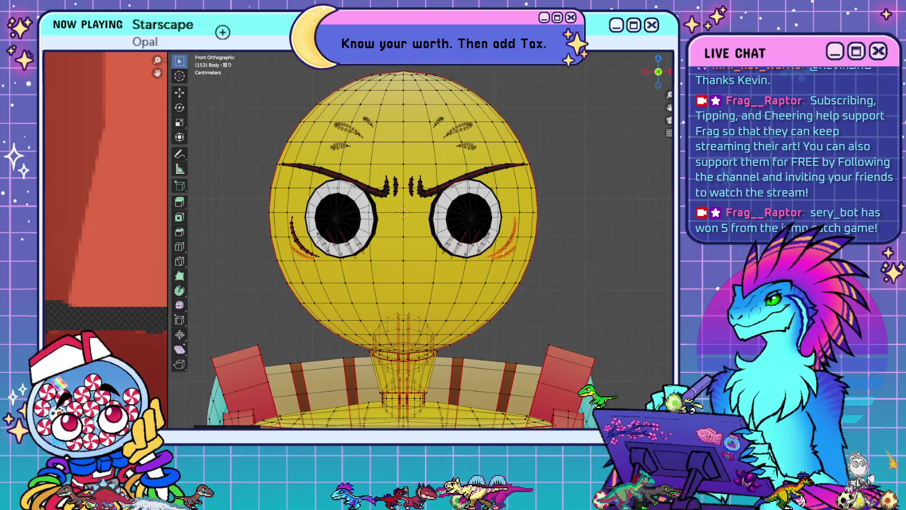
pyautogui.press('Down')
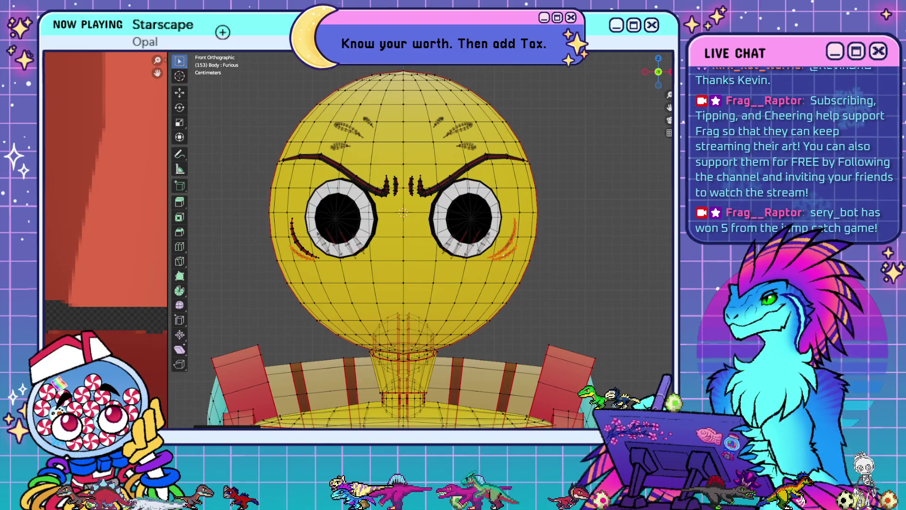
pyautogui.press('Up')
pyautogui.press('Escape')
pyautogui.press('Down')
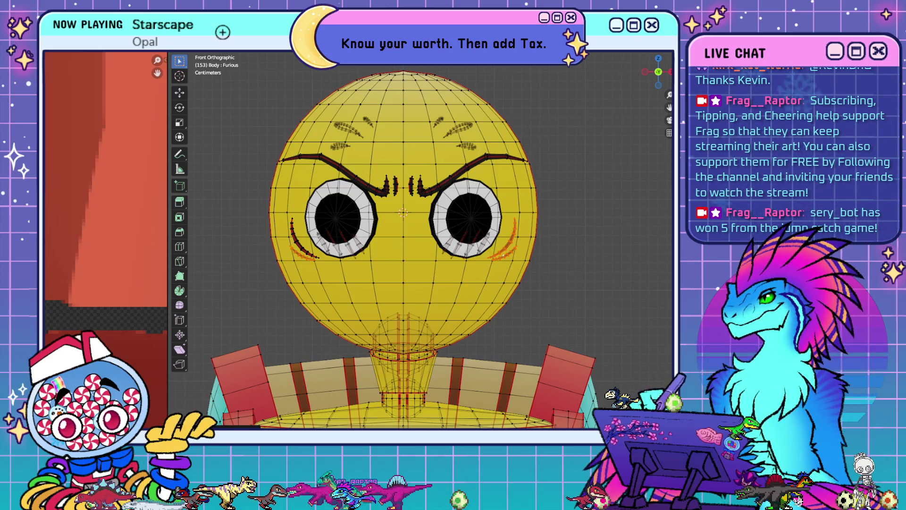
pyautogui.press('Up')
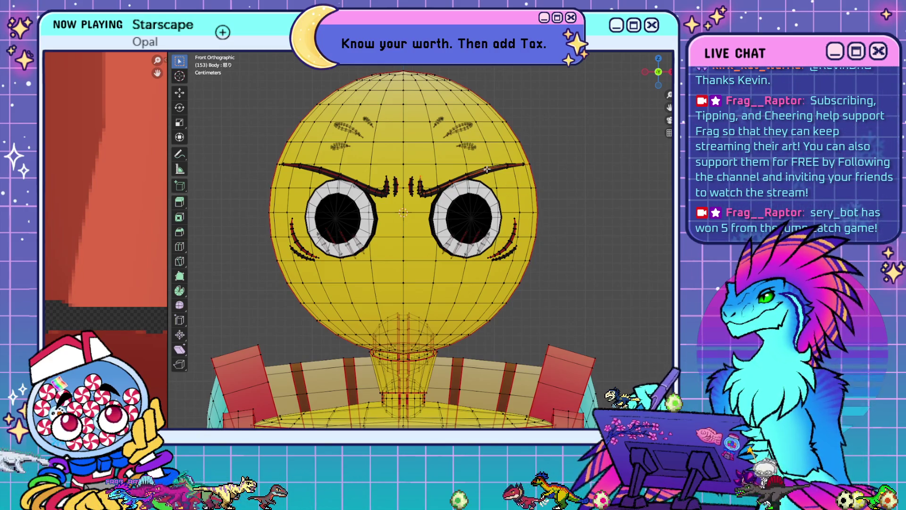
# - Raise the brows along Z with proportional falloff into a steeper angry arch
pyautogui.press('g')
pyautogui.press('z')
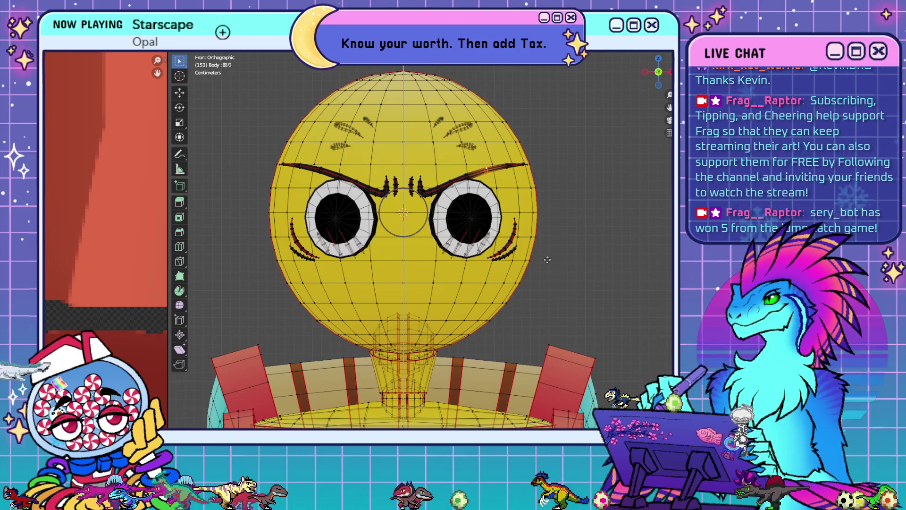
pyautogui.scroll(-5, 547, 257)
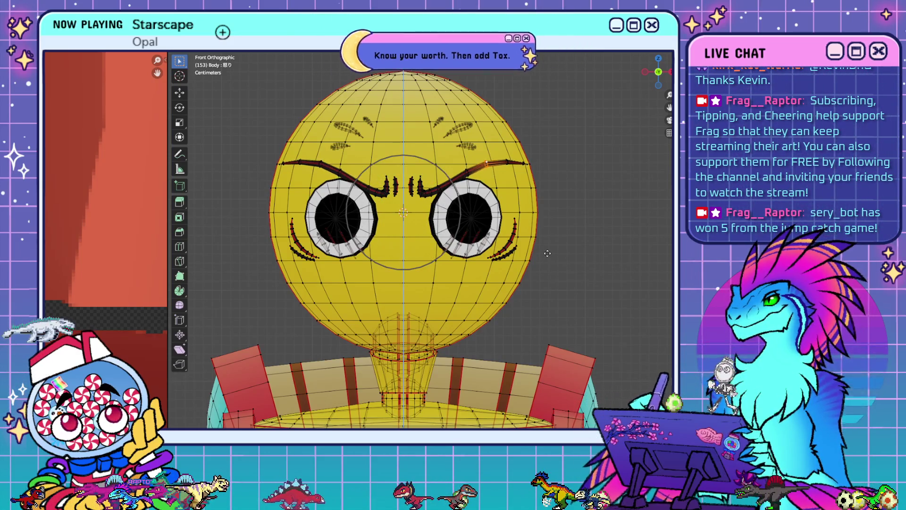
pyautogui.scroll(-1, 547, 254)
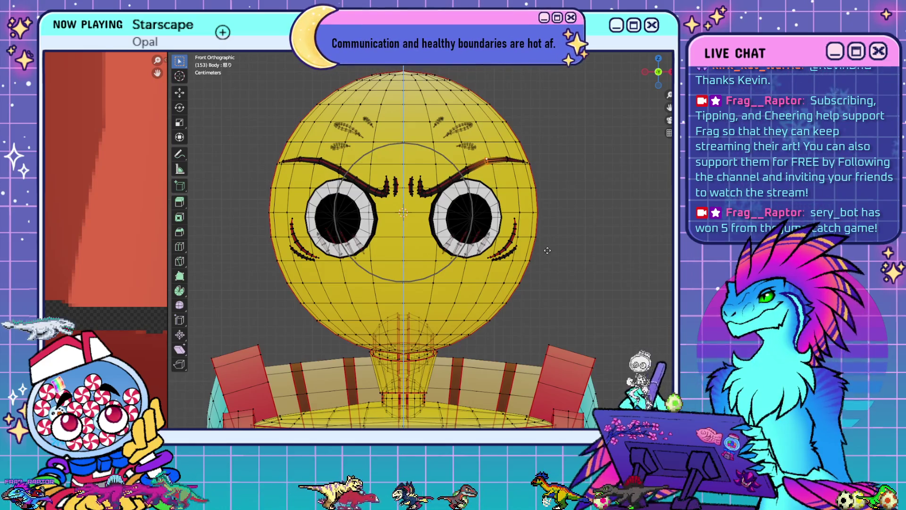
pyautogui.click(547, 250)
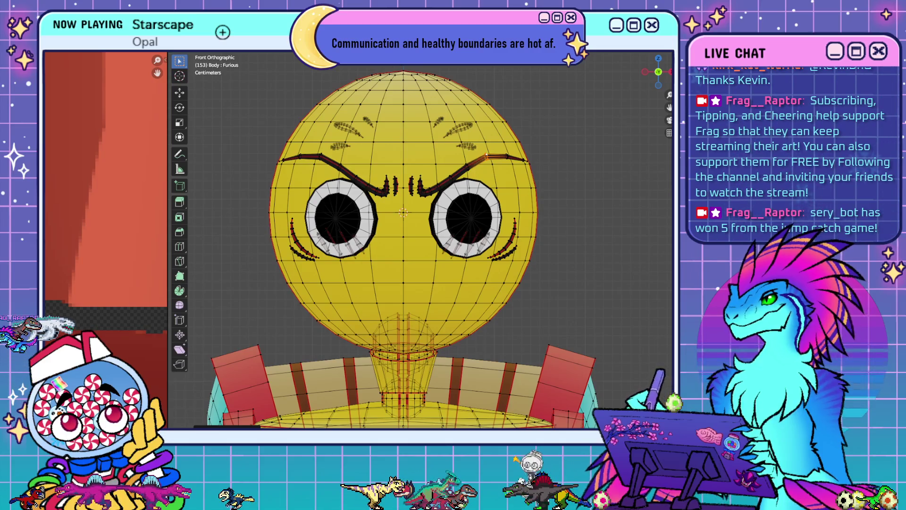
# - Adjust the brows along Z once more and scale the selected strokes
pyautogui.press('g')
pyautogui.press('z')
pyautogui.click(534, 256)
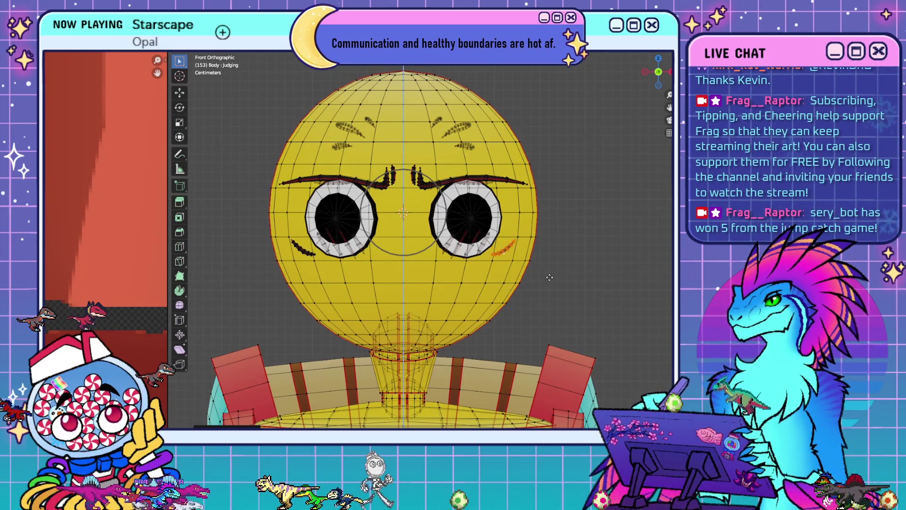
pyautogui.press('s')
pyautogui.click(604, 230)
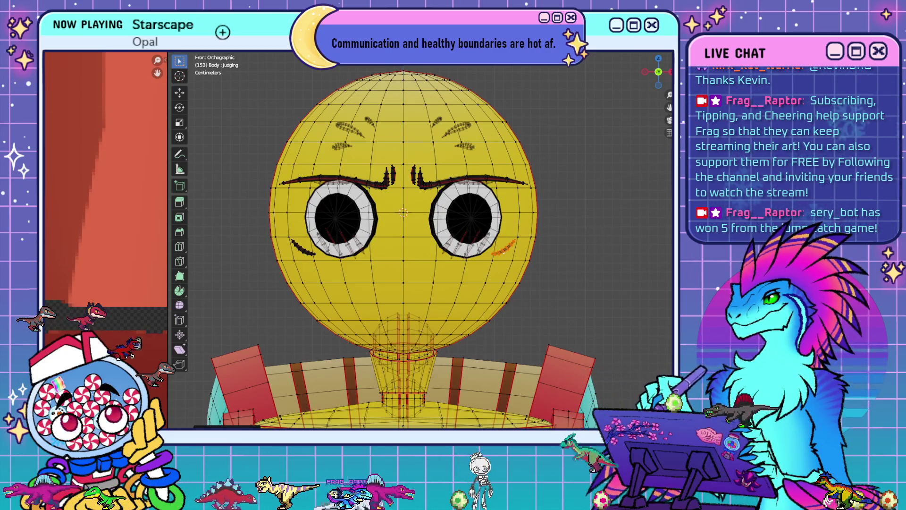
# - On the Happy key, shrink the cheek detail inward from the right side with proportional falloff
pyautogui.press('s')
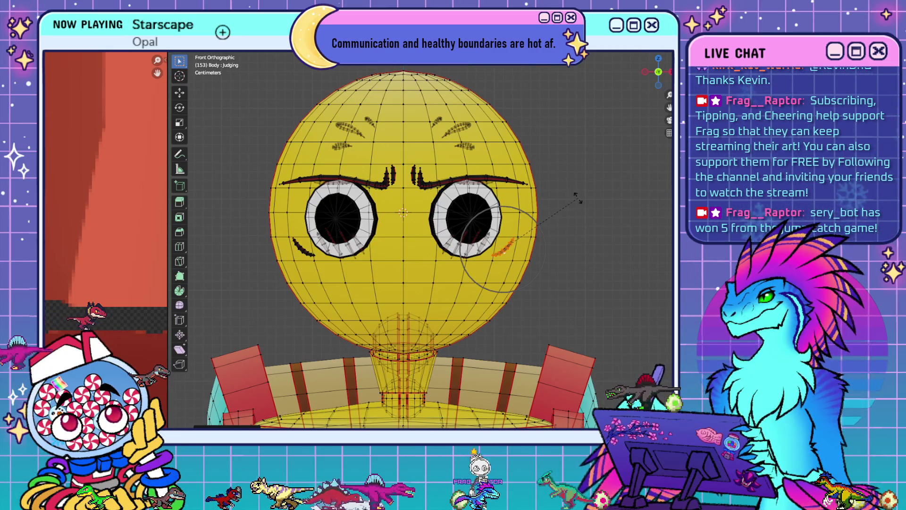
pyautogui.press('Escape')
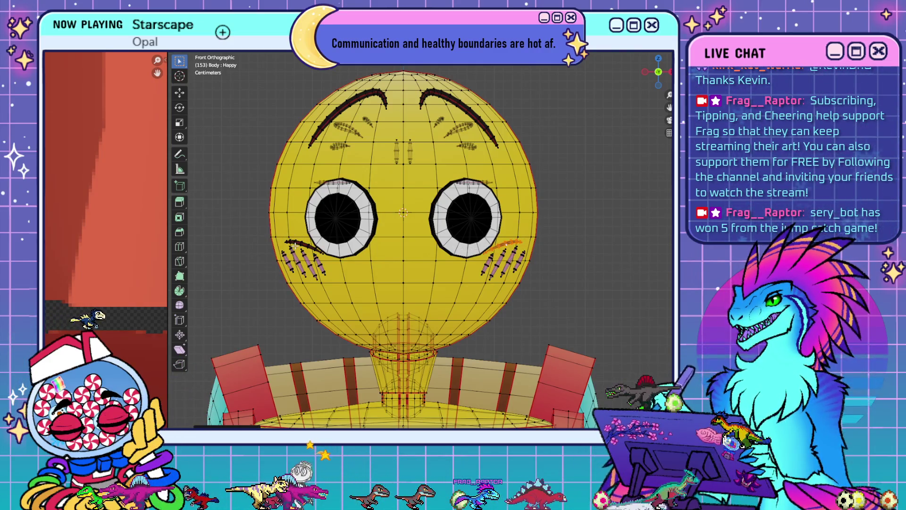
pyautogui.press('s')
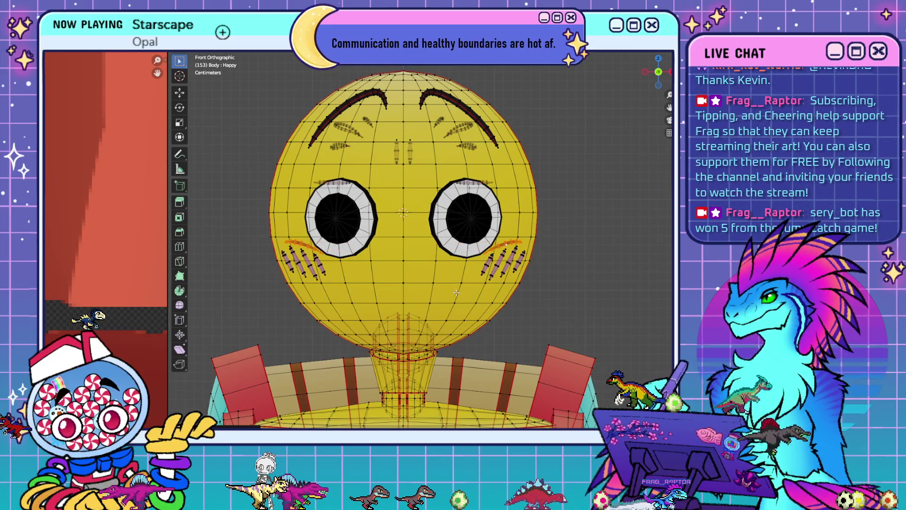
pyautogui.press('KP_3')
pyautogui.press('s')
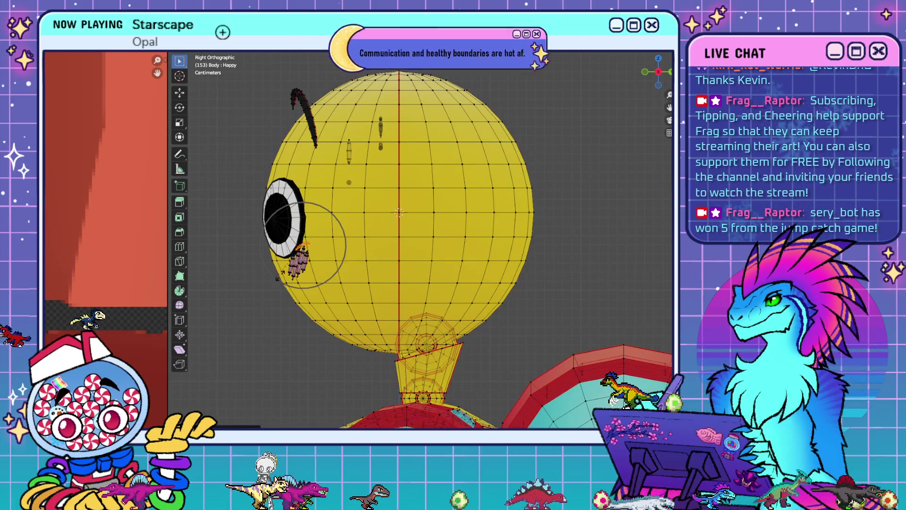
pyautogui.press('Escape')
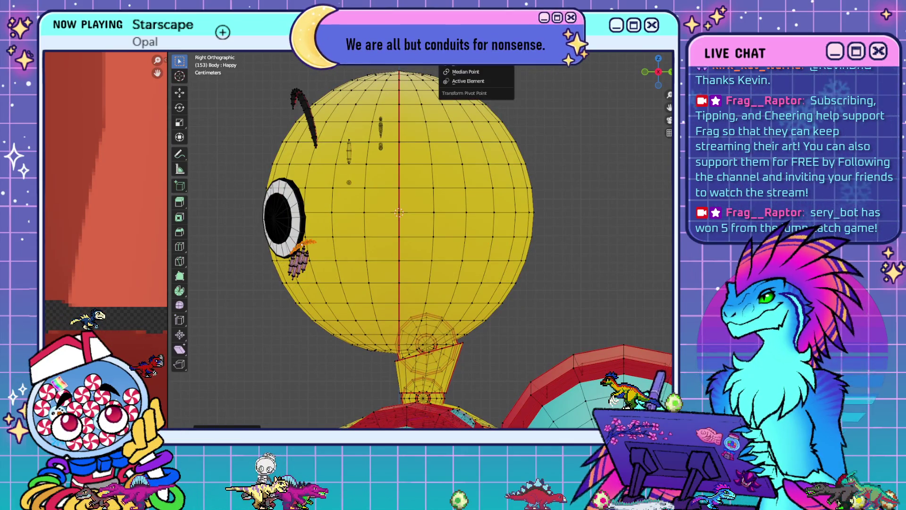
pyautogui.click(465, 52)
pyautogui.click(451, 52)
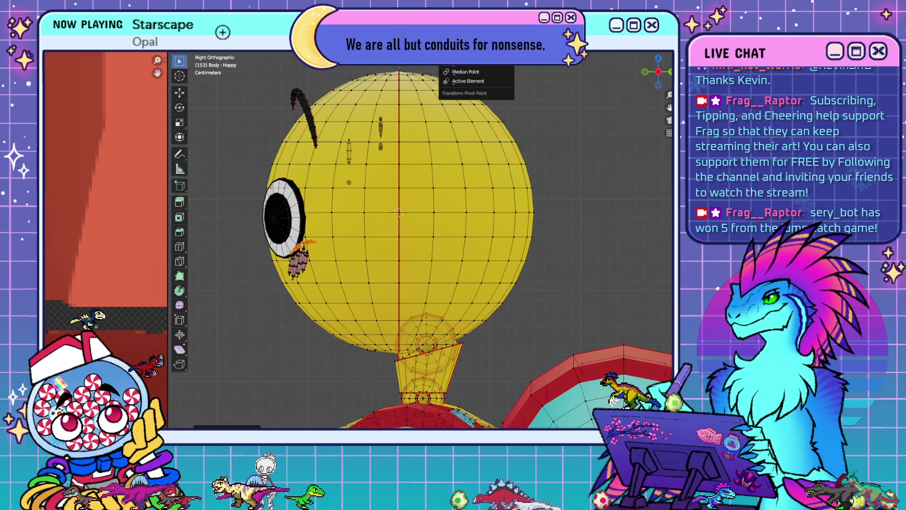
pyautogui.press('o')
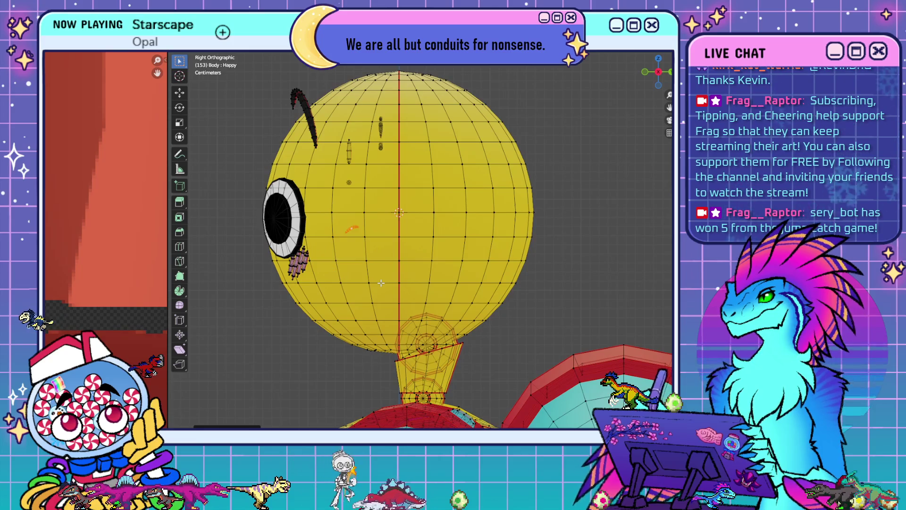
pyautogui.press('KP_1')
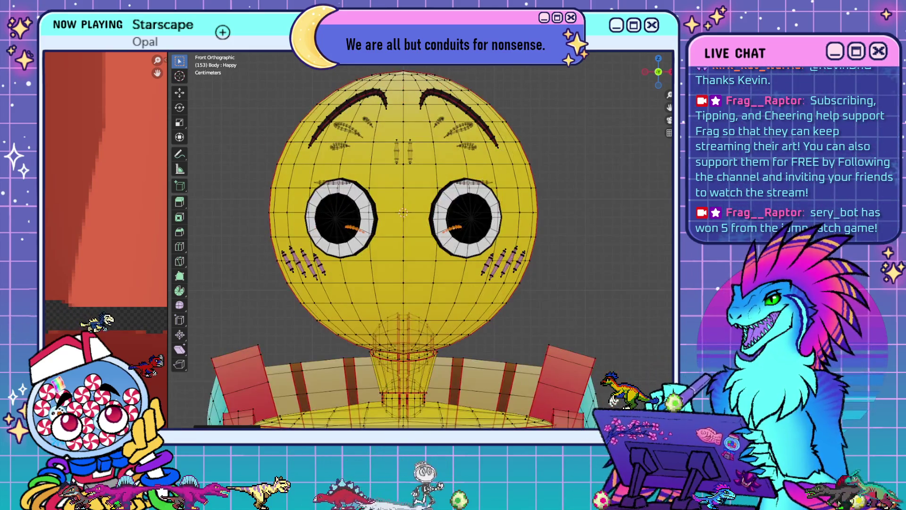
pyautogui.hotkey('shift', 'alt', 'z')
pyautogui.scroll(-5, 558, 183)
# - Preview neighbouring expression shape keys shaded from angled views
pyautogui.moveTo(485, 232)
pyautogui.mouseDown(button='middle')
pyautogui.moveTo(526, 236)
pyautogui.moveTo(498, 228)
pyautogui.mouseUp(button='middle')
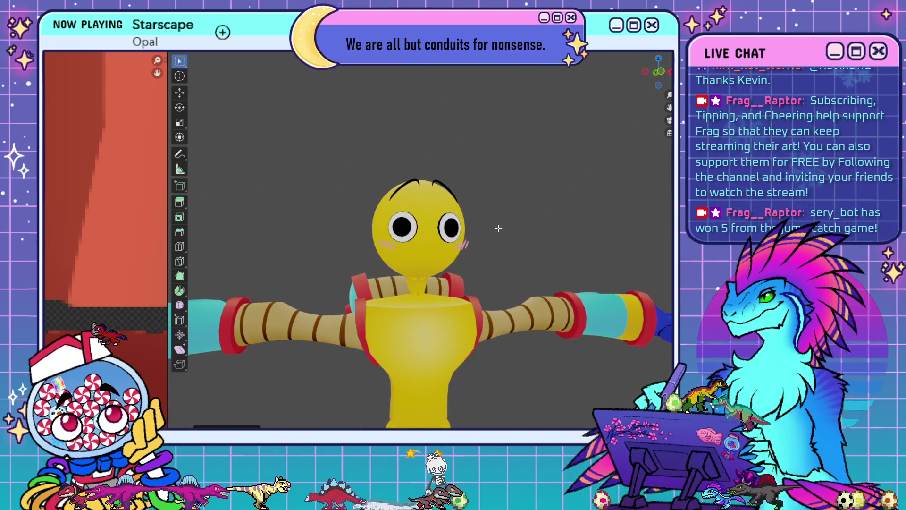
pyautogui.hotkey('ctrl', 'z')
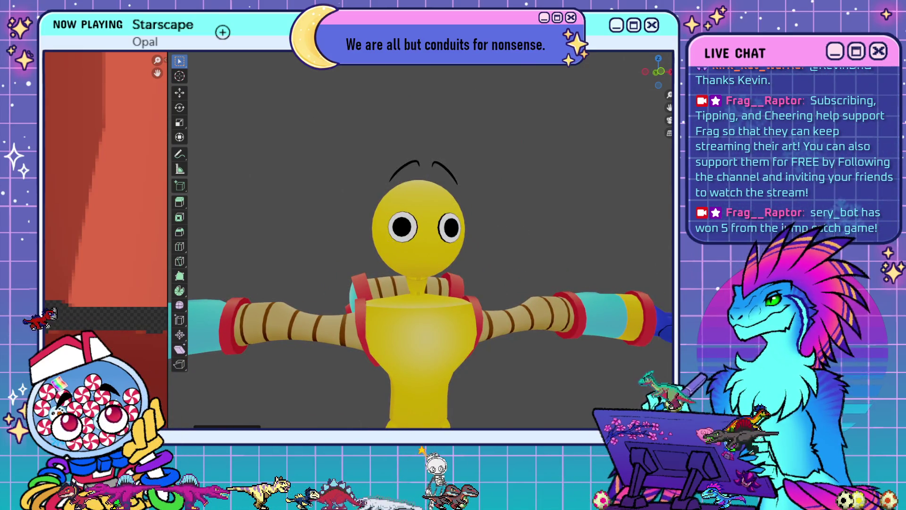
pyautogui.hotkey('ctrl', 'z')
pyautogui.hotkey('ctrl', 'z')
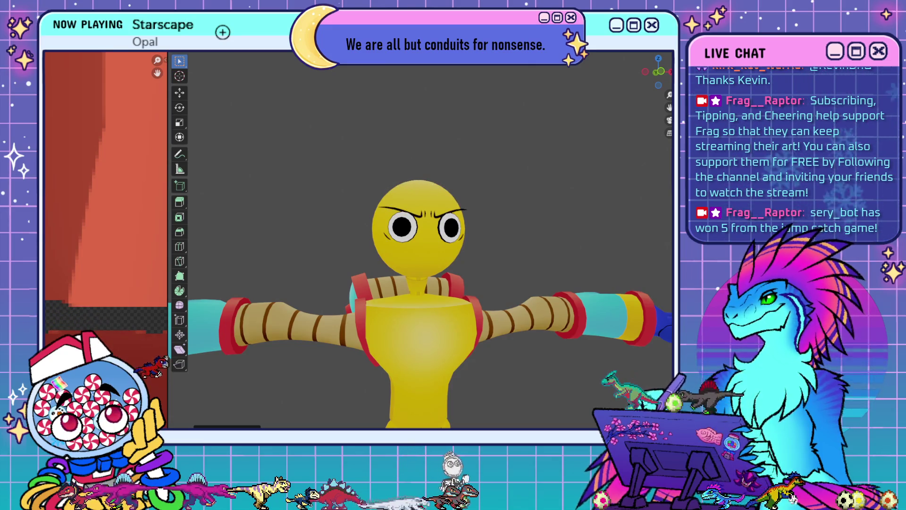
pyautogui.moveTo(367, 256)
pyautogui.mouseDown(button='middle')
pyautogui.moveTo(410, 269)
pyautogui.moveTo(473, 234)
pyautogui.mouseUp(button='middle')
pyautogui.scroll(4, 448, 248)
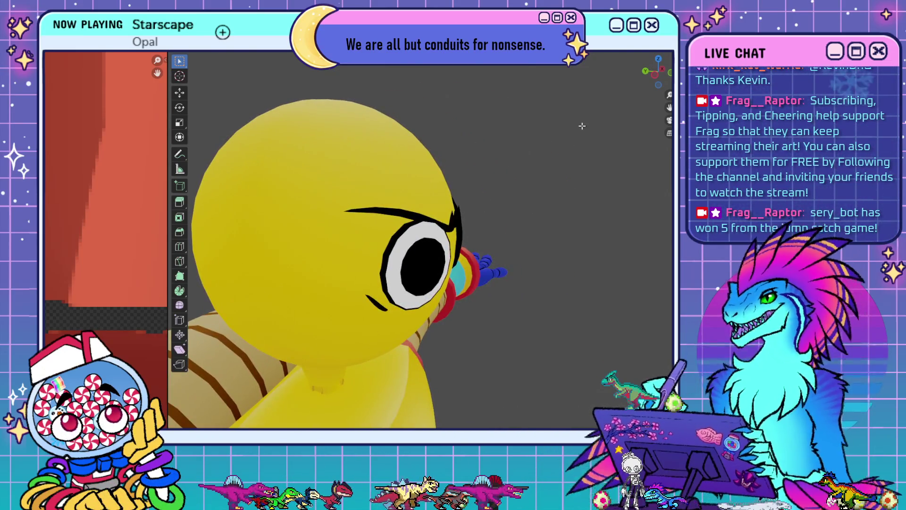
# - Re-enable overlays, turn off X-ray and select the black eyebrow piece
pyautogui.hotkey('shift', 'alt', 'z')
pyautogui.moveTo(460, 251); pyautogui.dragTo(443, 262, button='middle')
pyautogui.press('n')
pyautogui.press('n')
pyautogui.hotkey('alt', 'z')
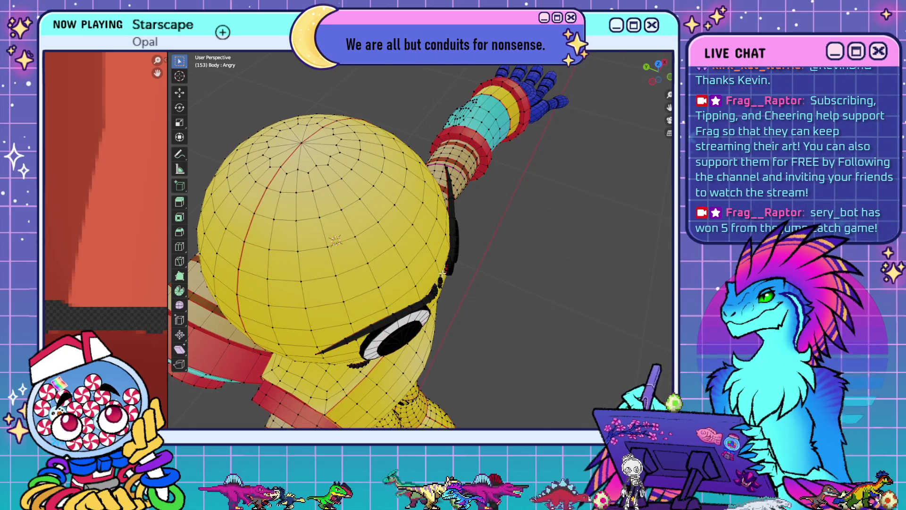
pyautogui.scroll(2, 444, 271)
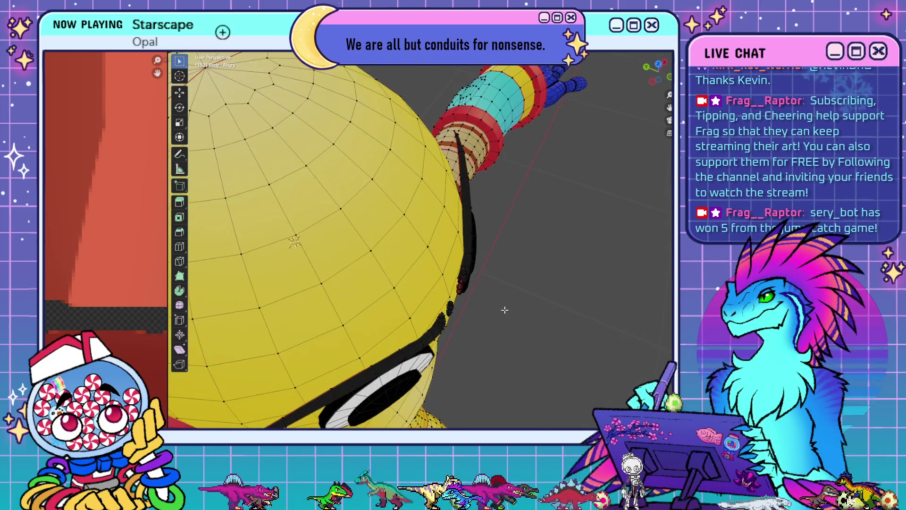
pyautogui.click(444, 319)
# - Shift the Angry eyebrow in depth along Y onto the head, then switch to Scared
pyautogui.moveTo(464, 272)
pyautogui.mouseDown(button='middle')
pyautogui.moveTo(476, 287)
pyautogui.moveTo(500, 292)
pyautogui.moveTo(493, 269)
pyautogui.mouseUp(button='middle')
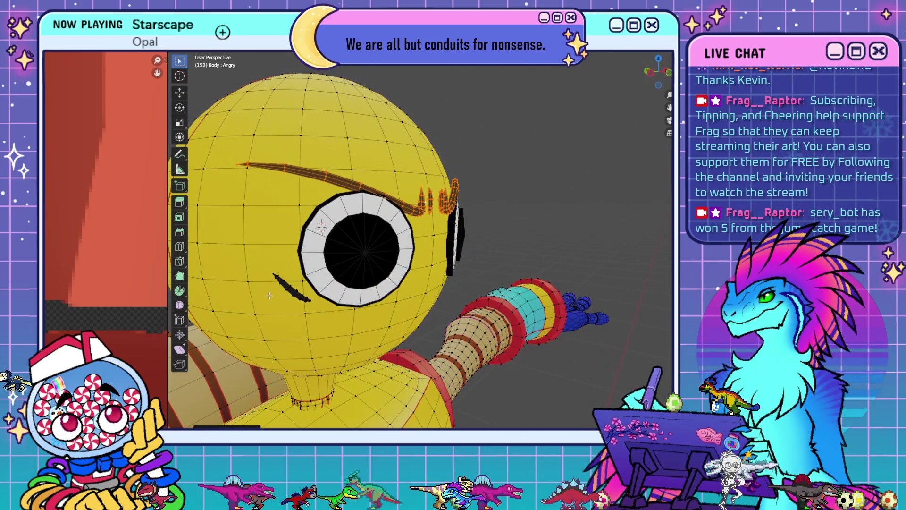
pyautogui.moveTo(287, 286)
pyautogui.mouseDown(button='middle')
pyautogui.moveTo(465, 273)
pyautogui.moveTo(524, 302)
pyautogui.moveTo(572, 342)
pyautogui.mouseUp(button='middle')
pyautogui.press('g')
pyautogui.press('y')
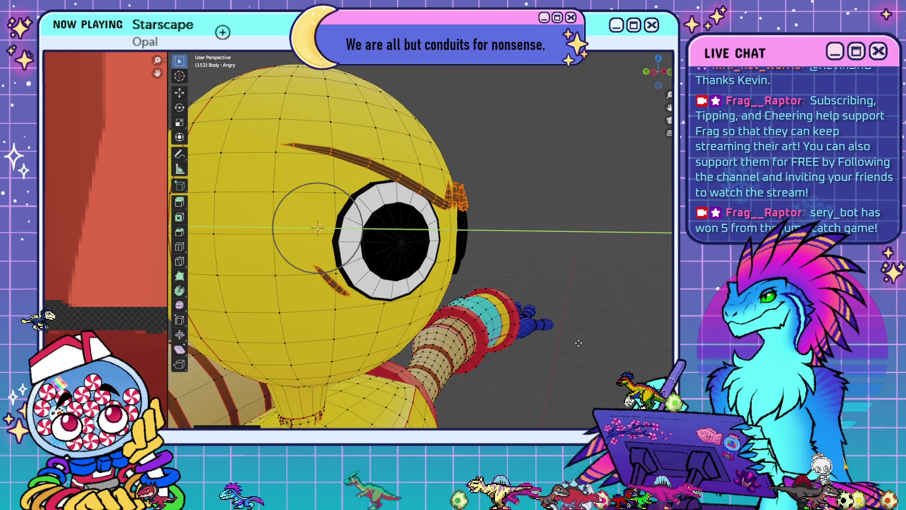
pyautogui.click(575, 344)
pyautogui.scroll(-2, 530, 365)
pyautogui.moveTo(529, 364)
pyautogui.mouseDown(button='middle')
pyautogui.moveTo(519, 312)
pyautogui.moveTo(412, 350)
pyautogui.moveTo(446, 226)
pyautogui.mouseUp(button='middle')
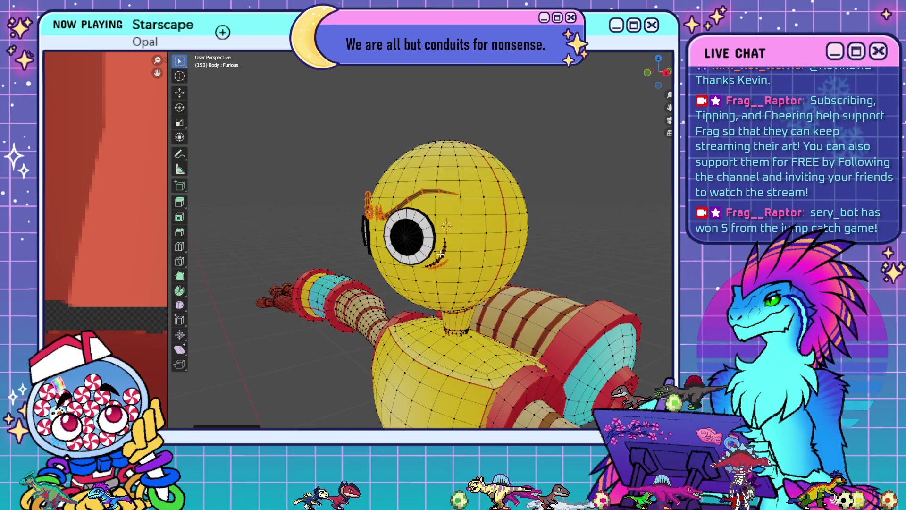
pyautogui.moveTo(376, 261)
pyautogui.mouseDown(button='middle')
pyautogui.moveTo(322, 238)
pyautogui.moveTo(544, 326)
pyautogui.mouseUp(button='middle')
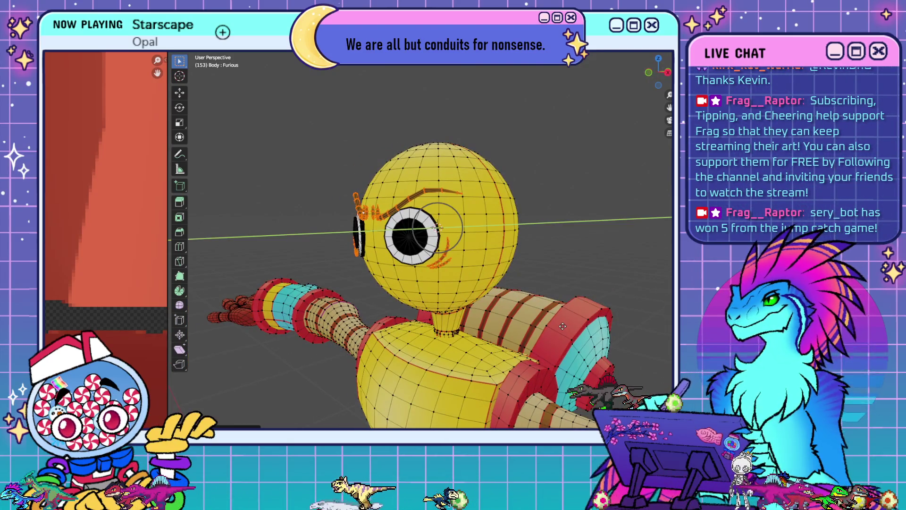
pyautogui.press('Down')
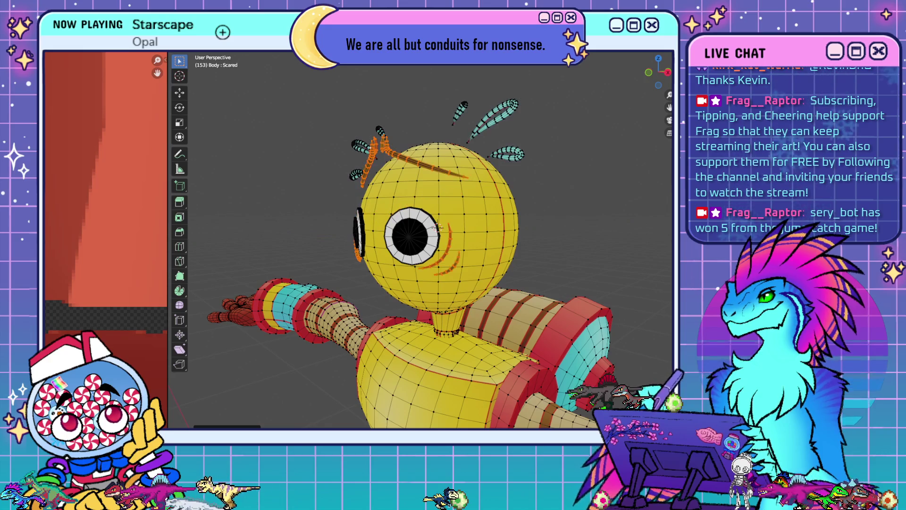
# - Step through the shape keys to Confused and move its eyebrows along Y in depth
pyautogui.press('Down')
pyautogui.press('Down')
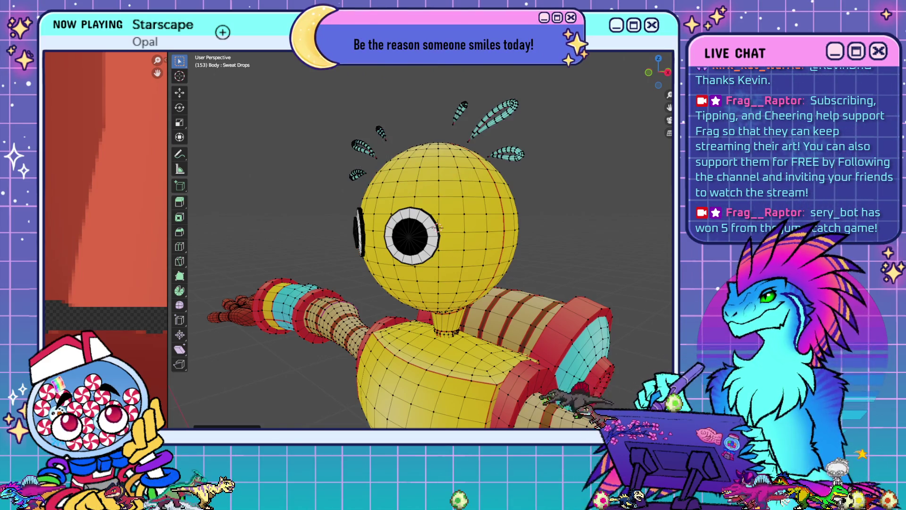
pyautogui.press('Down')
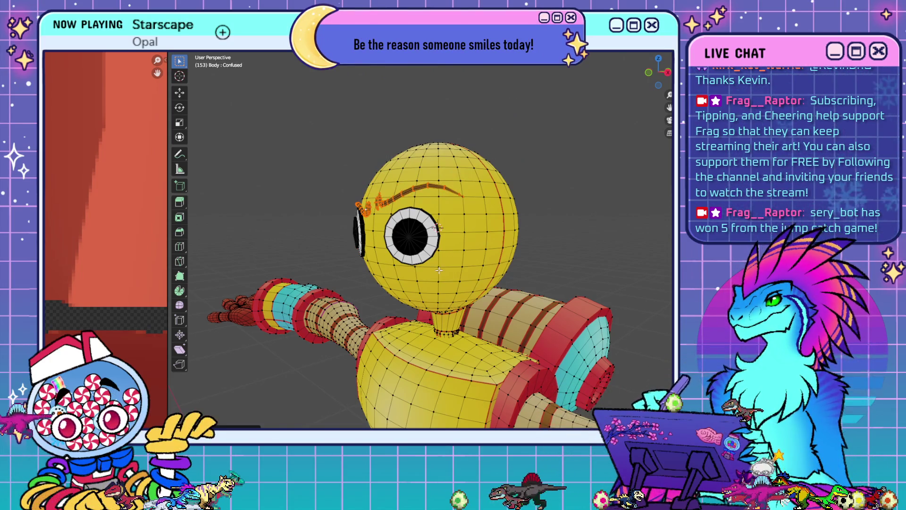
pyautogui.moveTo(438, 269); pyautogui.dragTo(490, 293, button='middle')
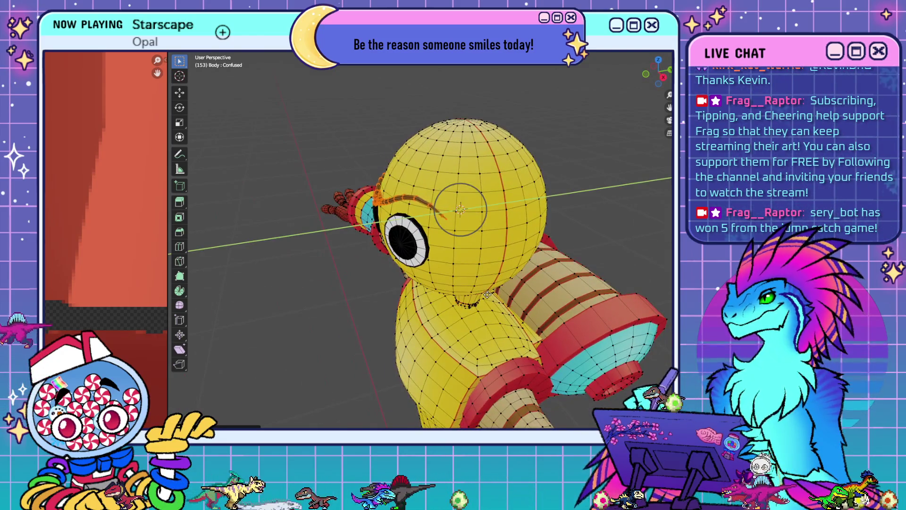
pyautogui.moveTo(489, 294); pyautogui.dragTo(495, 296, button='middle')
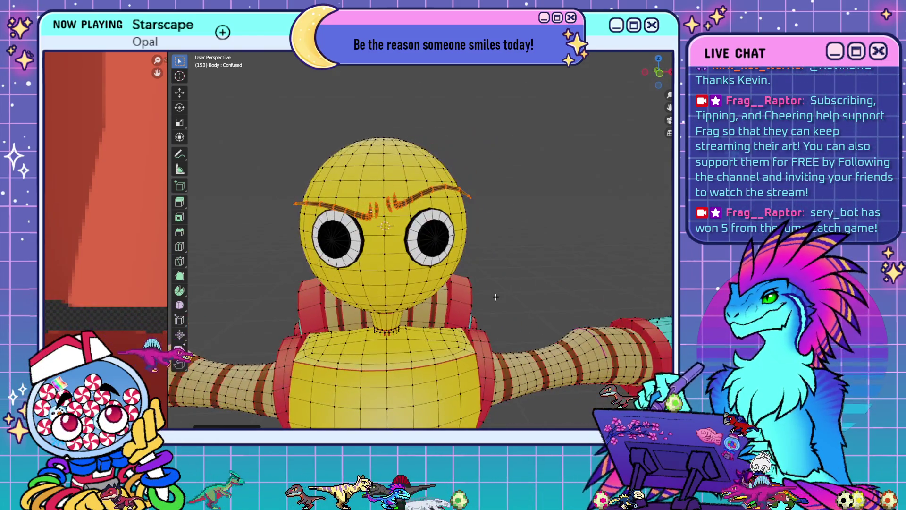
pyautogui.moveTo(485, 328)
pyautogui.mouseDown(button='middle')
pyautogui.moveTo(494, 339)
pyautogui.moveTo(514, 284)
pyautogui.mouseUp(button='middle')
pyautogui.press('g')
pyautogui.press('y')
pyautogui.press('Escape')
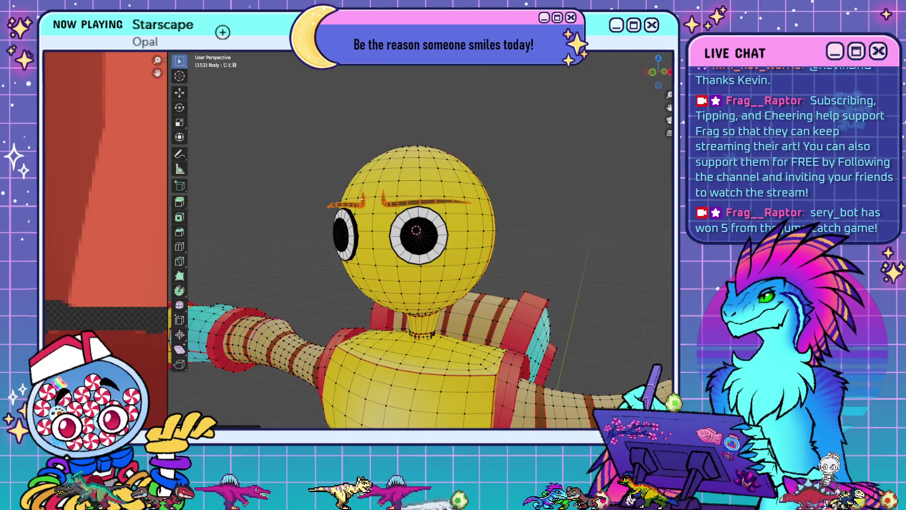
pyautogui.moveTo(424, 236); pyautogui.dragTo(368, 213, button='middle')
# - Cancel a trial Y-axis move of the eyebrow vertices and step back through several earlier changes
pyautogui.press('g')
pyautogui.press('y')
pyautogui.rightClick(558, 326)
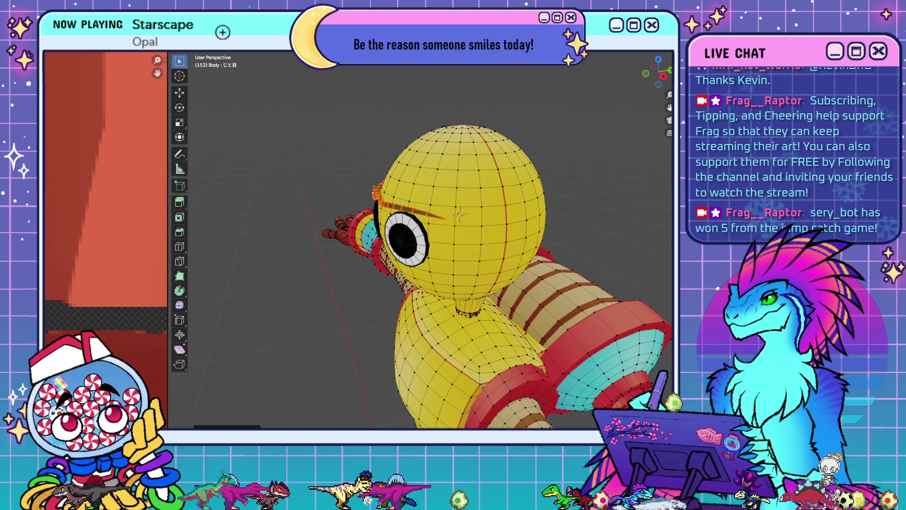
pyautogui.hotkey('ctrl', 'z')
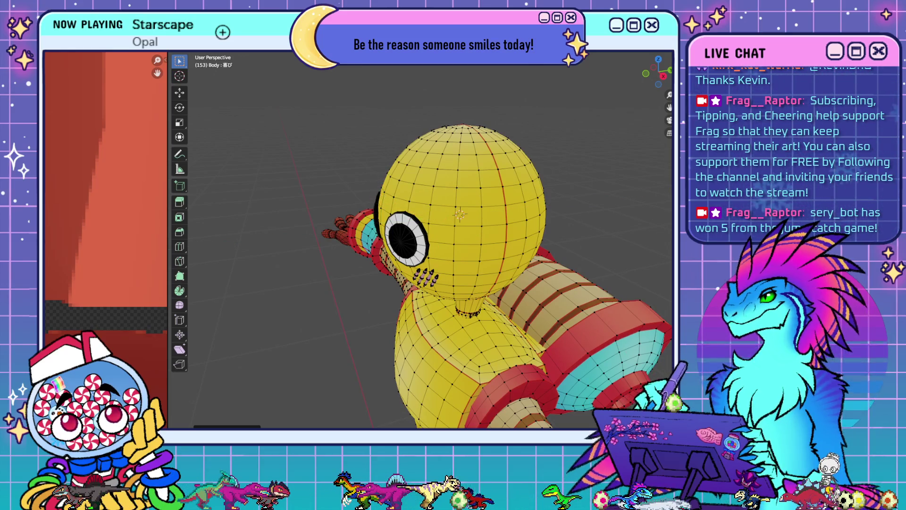
pyautogui.moveTo(592, 325); pyautogui.dragTo(602, 332, button='middle')
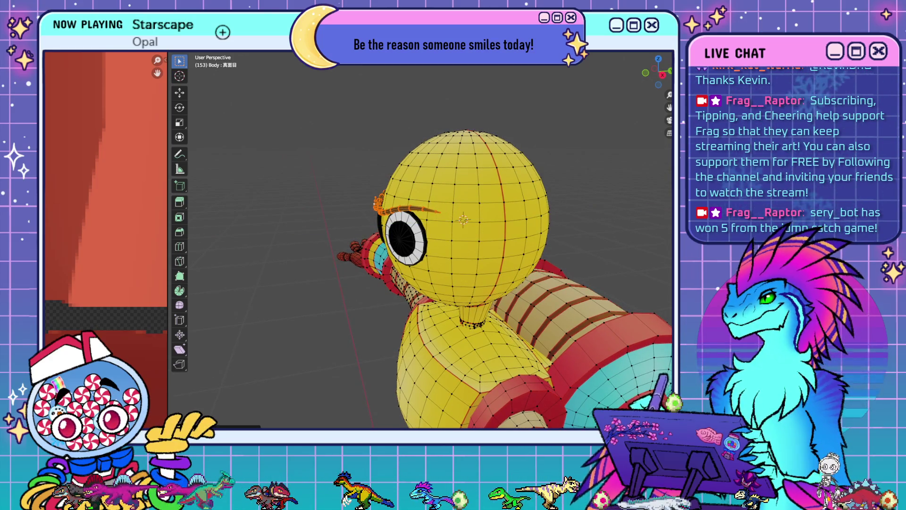
pyautogui.hotkey('ctrl', 'z')
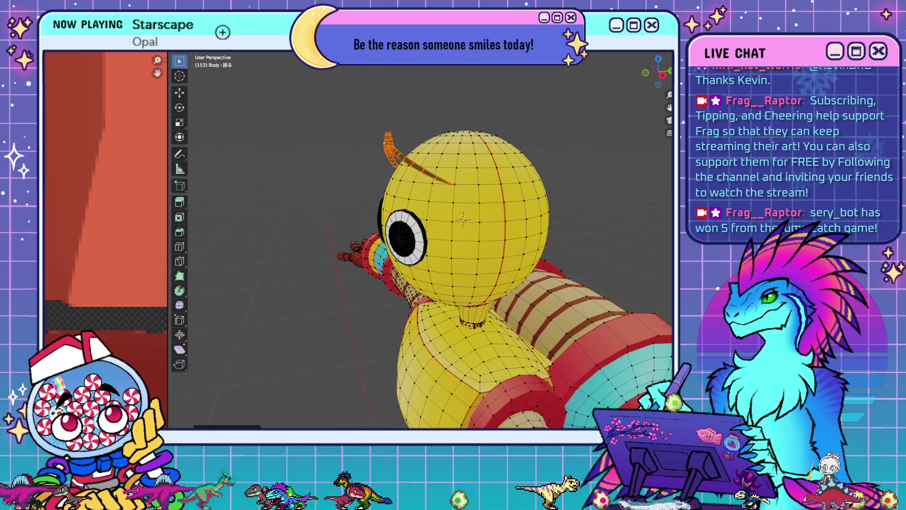
pyautogui.hotkey('ctrl', 'z')
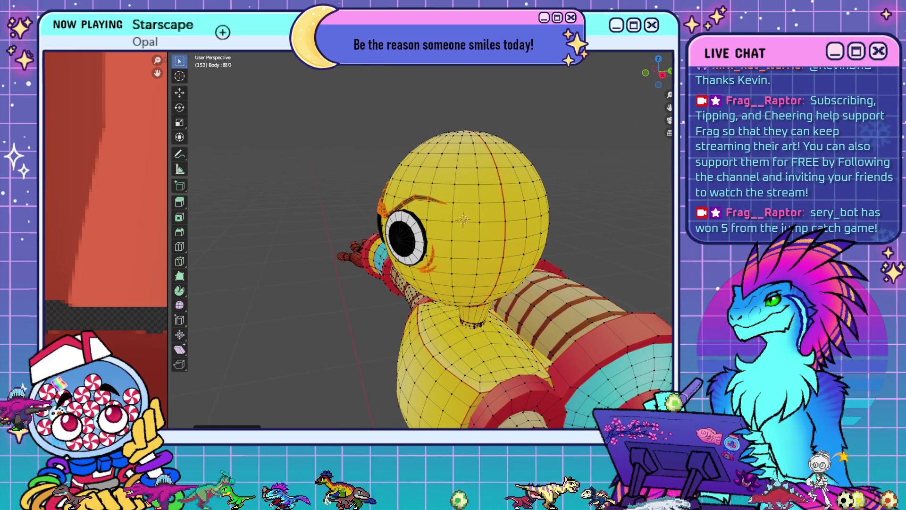
pyautogui.hotkey('ctrl', 'z')
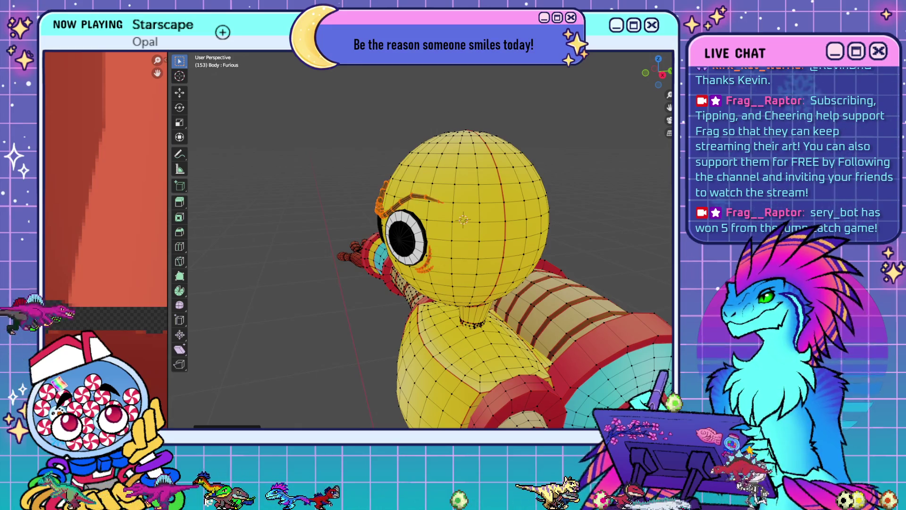
pyautogui.hotkey('ctrl', 'z')
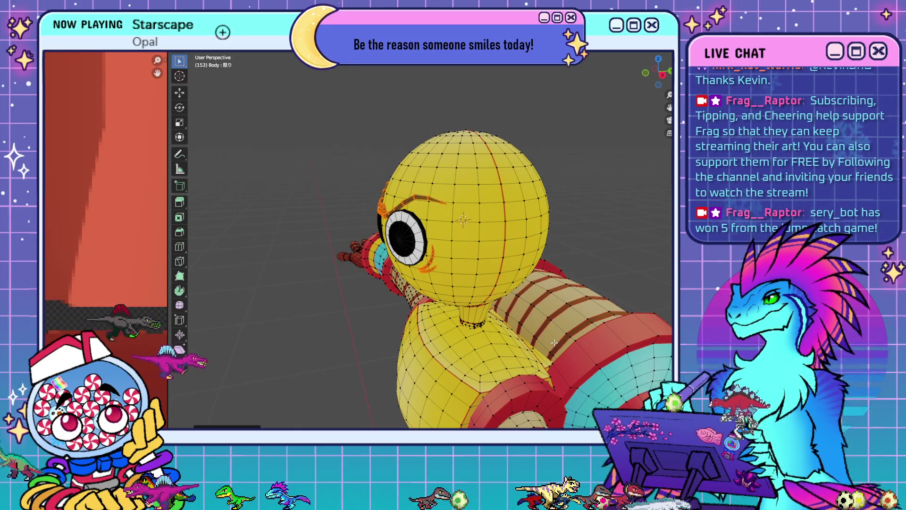
# - Move the eyebrow along the Y axis, undoing and then redoing the change
pyautogui.press('g')
pyautogui.press('y')
pyautogui.click(552, 341)
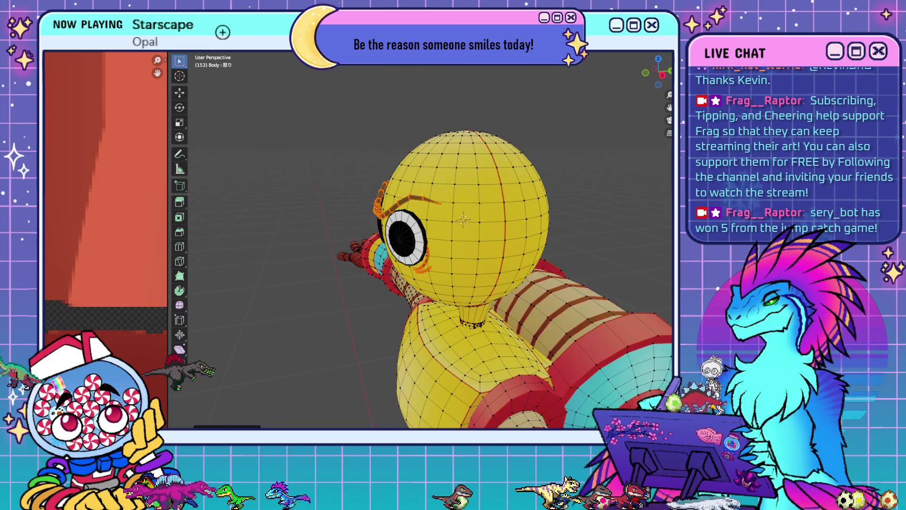
pyautogui.hotkey('ctrl', 'z')
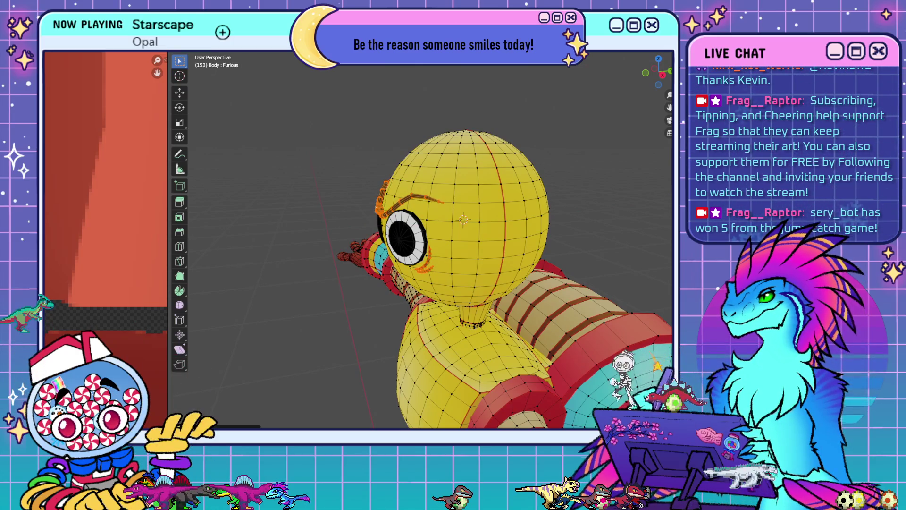
pyautogui.hotkey('ctrl', 'shift', 'z')
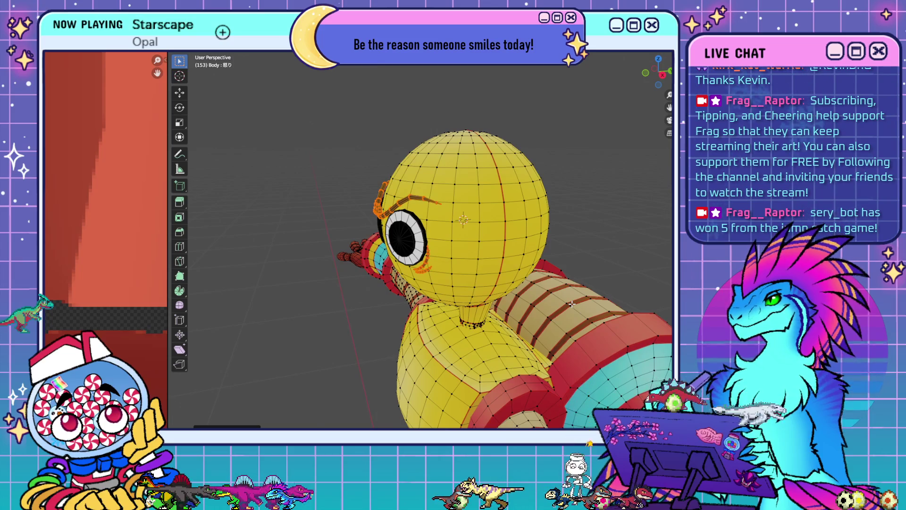
# - Shift the selected face part along Y, then preview the head without editing overlays
pyautogui.moveTo(465, 261)
pyautogui.mouseDown(button='middle')
pyautogui.moveTo(571, 251)
pyautogui.moveTo(616, 196)
pyautogui.moveTo(526, 266)
pyautogui.mouseUp(button='middle')
pyautogui.press('g')
pyautogui.press('y')
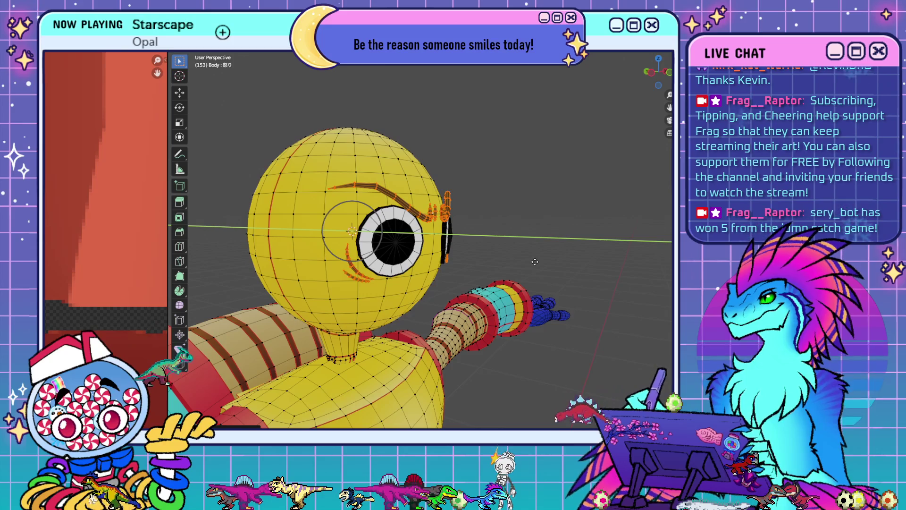
pyautogui.click(535, 261)
pyautogui.moveTo(535, 262)
pyautogui.mouseDown(button='middle')
pyautogui.moveTo(530, 332)
pyautogui.moveTo(554, 364)
pyautogui.moveTo(527, 364)
pyautogui.moveTo(463, 293)
pyautogui.moveTo(439, 287)
pyautogui.mouseUp(button='middle')
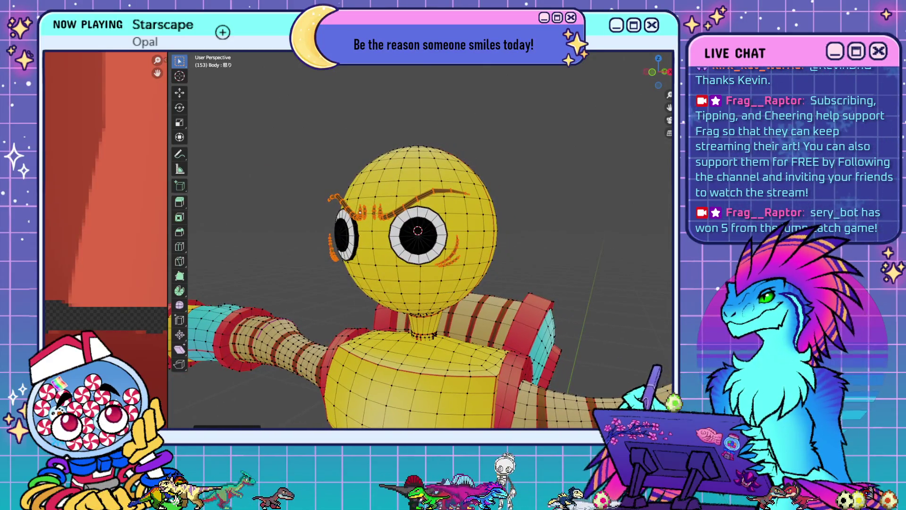
pyautogui.hotkey('shift', 'alt', 'z')
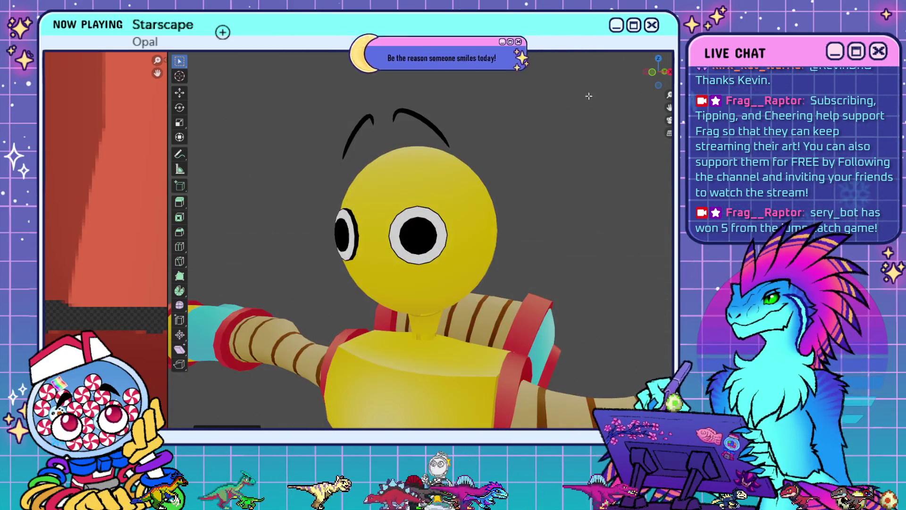
# - Hide the eyes on the yellow head and look at the limbs from above and below
pyautogui.scroll(-5, 420, 264)
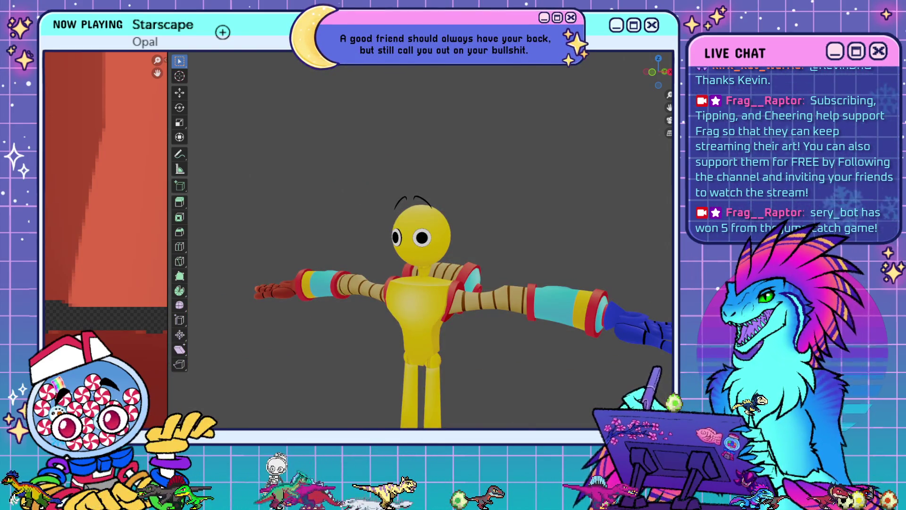
pyautogui.press('h')
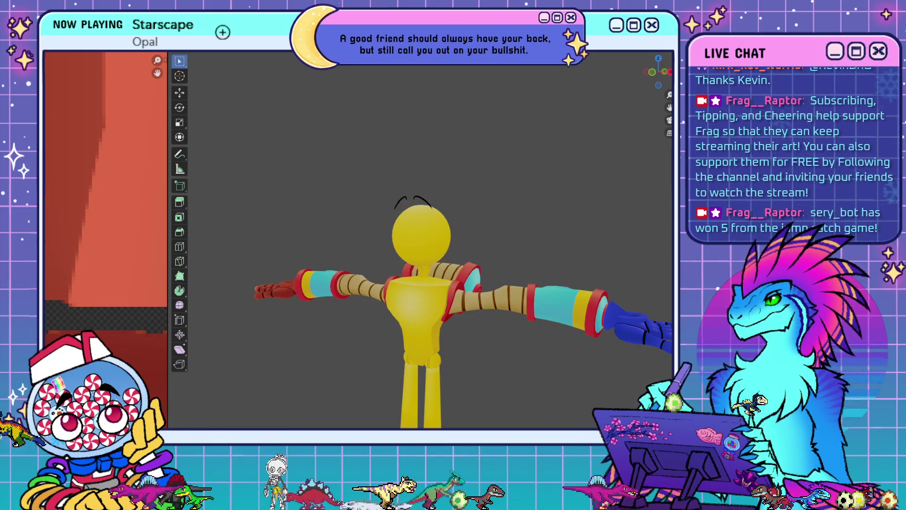
pyautogui.moveTo(493, 296); pyautogui.dragTo(498, 342, button='middle')
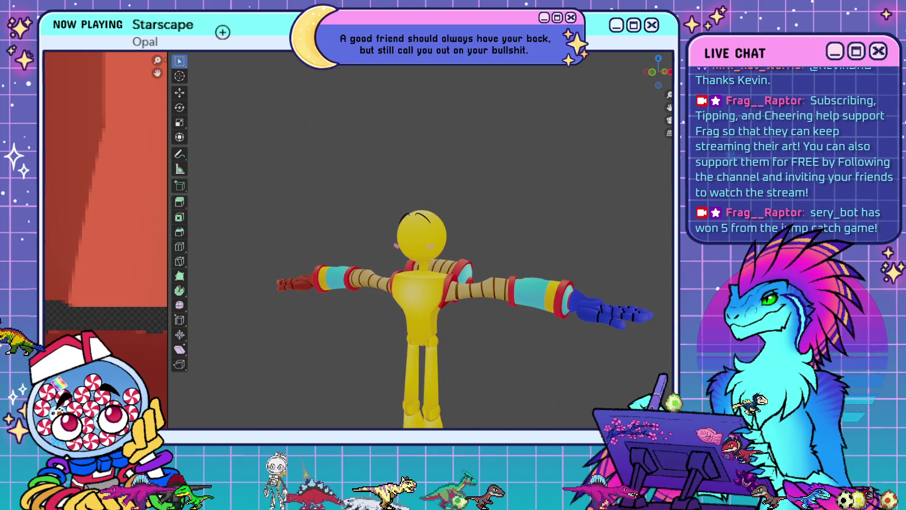
pyautogui.moveTo(453, 283)
pyautogui.mouseDown(button='middle')
pyautogui.moveTo(424, 336)
pyautogui.moveTo(438, 315)
pyautogui.mouseUp(button='middle')
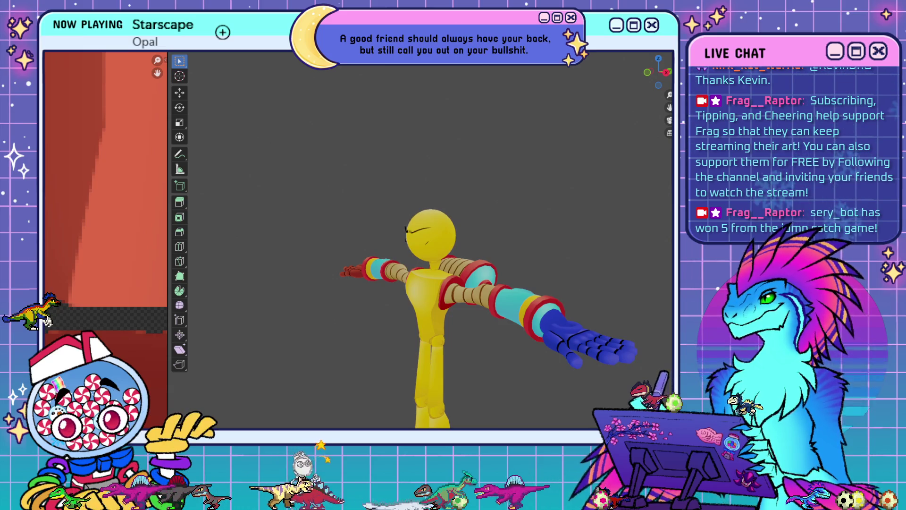
pyautogui.moveTo(480, 315); pyautogui.dragTo(500, 309, button='middle')
pyautogui.moveTo(485, 380)
pyautogui.mouseDown(button='middle')
pyautogui.moveTo(490, 296)
pyautogui.moveTo(481, 273)
pyautogui.moveTo(526, 304)
pyautogui.moveTo(510, 292)
pyautogui.moveTo(553, 292)
pyautogui.moveTo(538, 295)
pyautogui.mouseUp(button='middle')
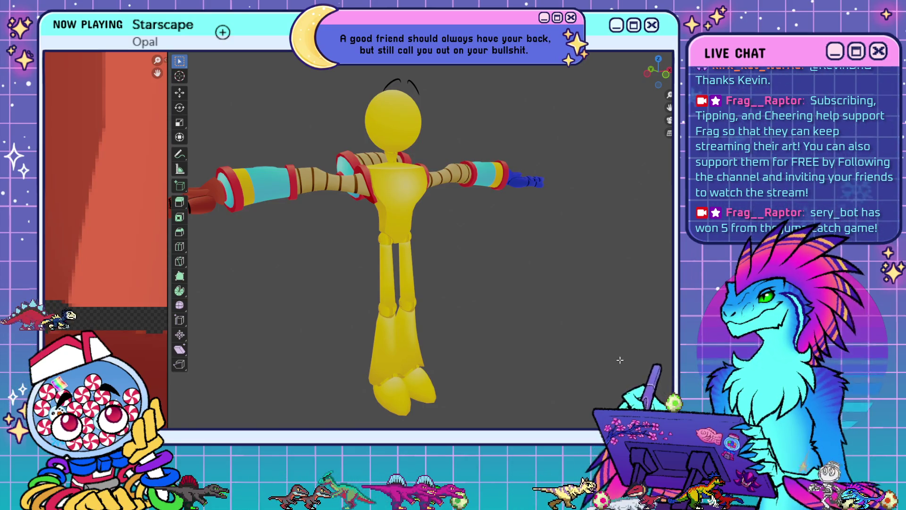
# - Inspect the character from the Numpad 1 front view and tilted side angles, then bring up the texture image's context menu
pyautogui.moveTo(558, 265)
pyautogui.mouseDown(button='middle')
pyautogui.moveTo(604, 296)
pyautogui.moveTo(540, 303)
pyautogui.mouseUp(button='middle')
pyautogui.scroll(-4, 607, 299)
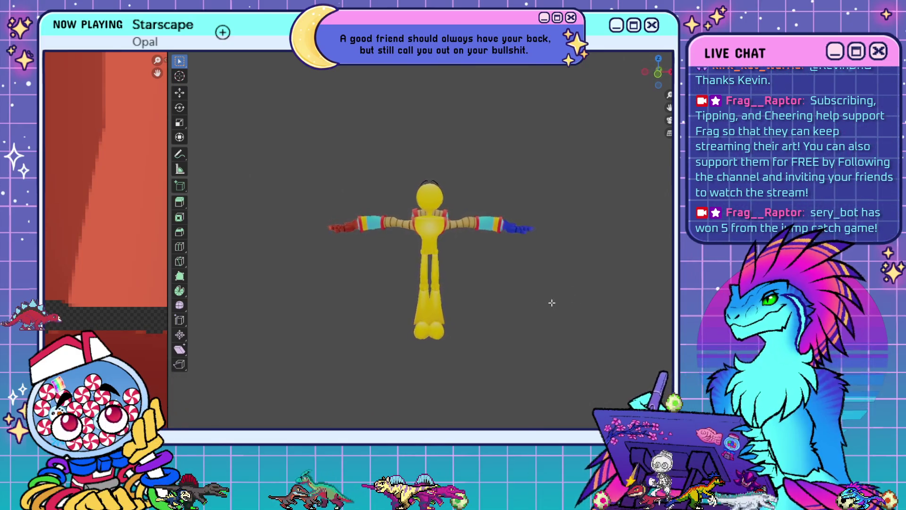
pyautogui.press('KP_1')
pyautogui.scroll(2, 547, 300)
pyautogui.moveTo(547, 300)
pyautogui.mouseDown(button='middle')
pyautogui.moveTo(528, 283)
pyautogui.moveTo(589, 285)
pyautogui.moveTo(579, 325)
pyautogui.moveTo(560, 303)
pyautogui.mouseUp(button='middle')
pyautogui.scroll(3, 526, 279)
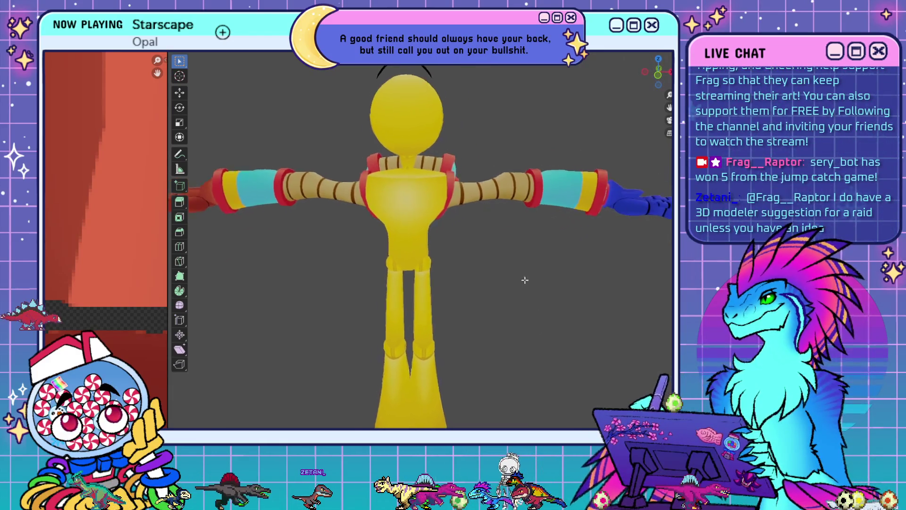
pyautogui.scroll(-3, 520, 283)
pyautogui.moveTo(510, 289)
pyautogui.mouseDown(button='middle')
pyautogui.moveTo(610, 282)
pyautogui.moveTo(514, 289)
pyautogui.mouseUp(button='middle')
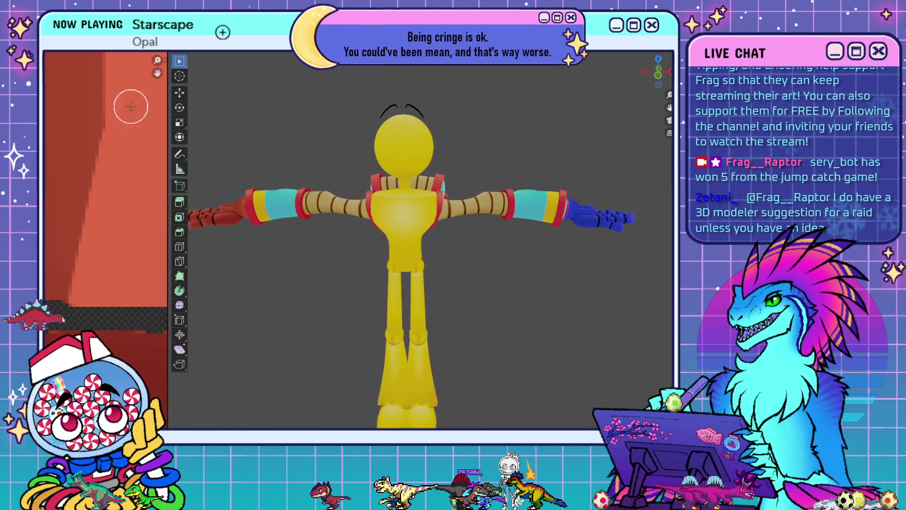
pyautogui.rightClick(99, 88)
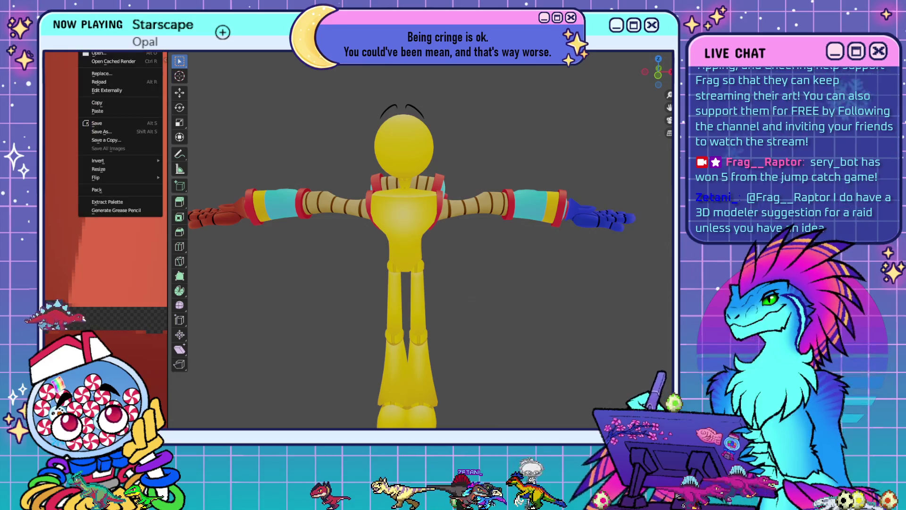
# - Reload the painted texture so the hand turns red, then switch to the CATS workspace
pyautogui.click(97, 82)
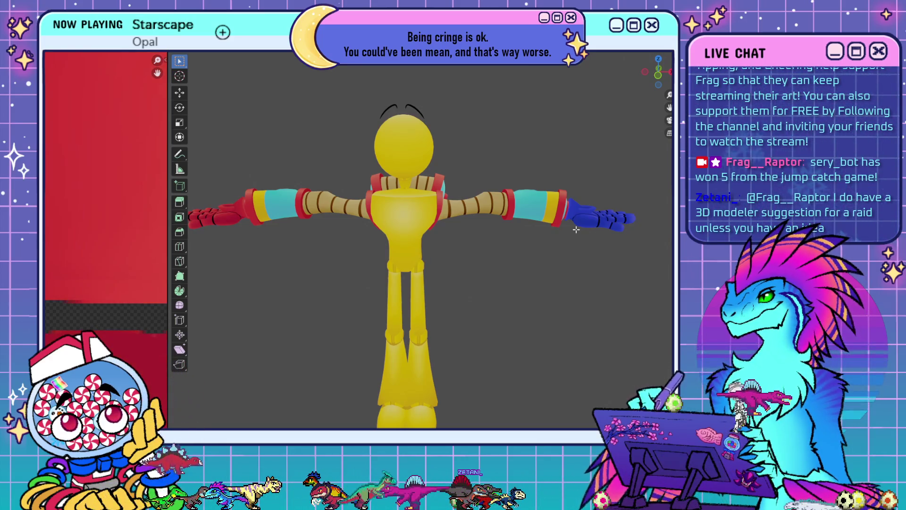
pyautogui.scroll(-2, 576, 230)
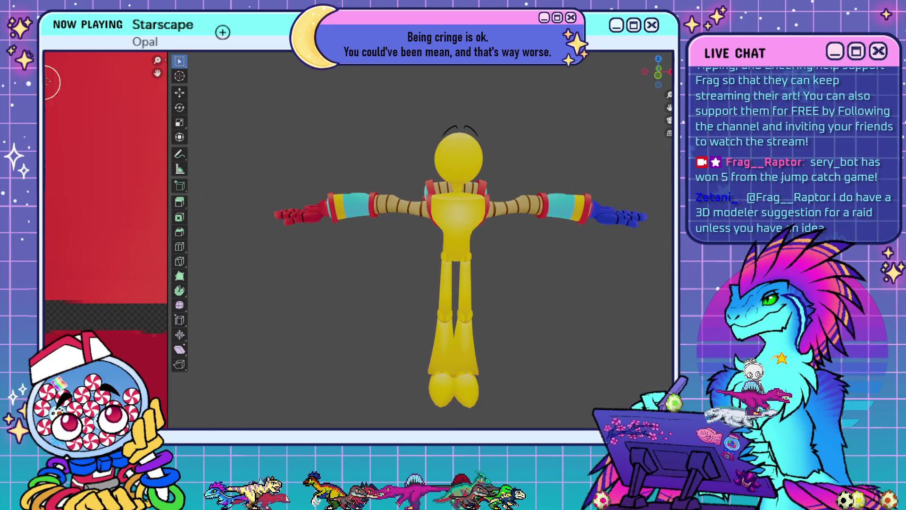
pyautogui.hotkey('ctrl', 'pageup')
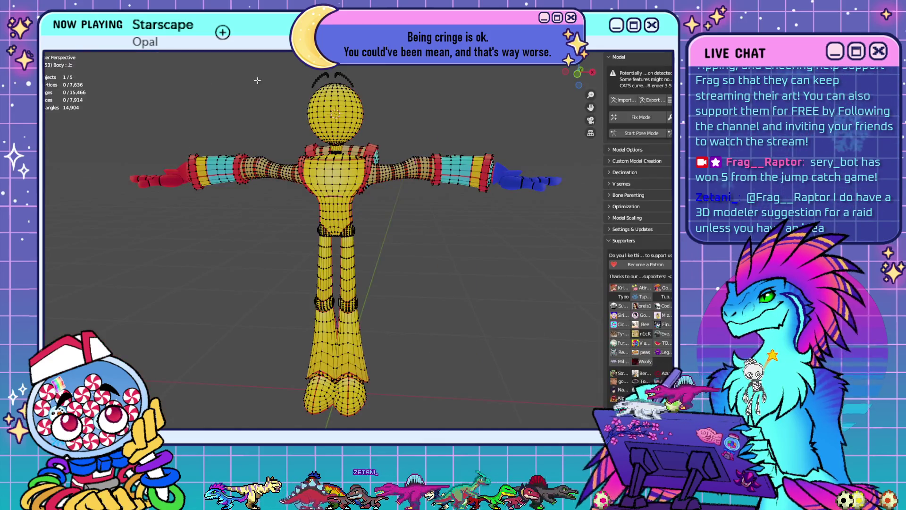
# - Turn off the wireframe and stats overlays, then orbit and pan around the shaded character
pyautogui.hotkey('shift', 'alt', 'z')
pyautogui.moveTo(358, 160)
pyautogui.mouseDown(button='middle')
pyautogui.moveTo(404, 162)
pyautogui.moveTo(422, 230)
pyautogui.moveTo(458, 259)
pyautogui.mouseUp(button='middle')
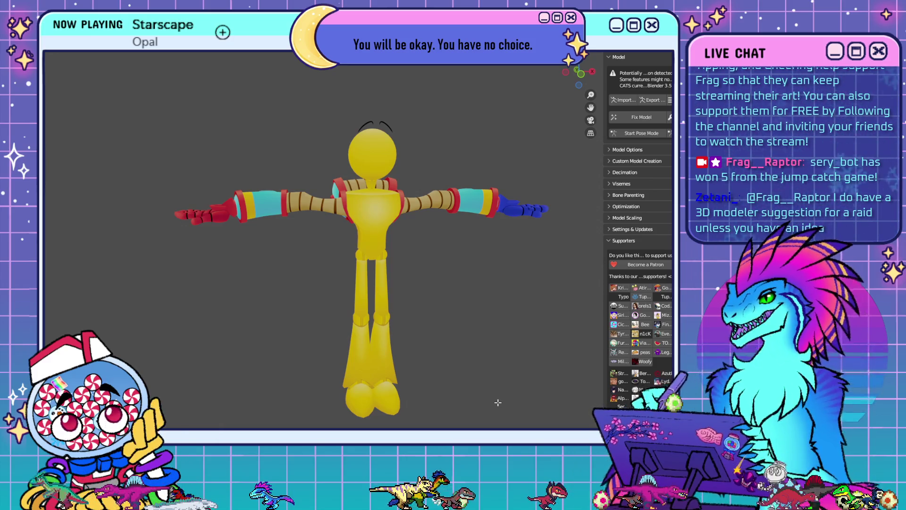
pyautogui.moveTo(457, 366)
pyautogui.keyDown('shift'); pyautogui.mouseDown(button='middle')
pyautogui.moveTo(483, 352)
pyautogui.moveTo(505, 362)
pyautogui.mouseUp(button='middle'); pyautogui.keyUp('shift')
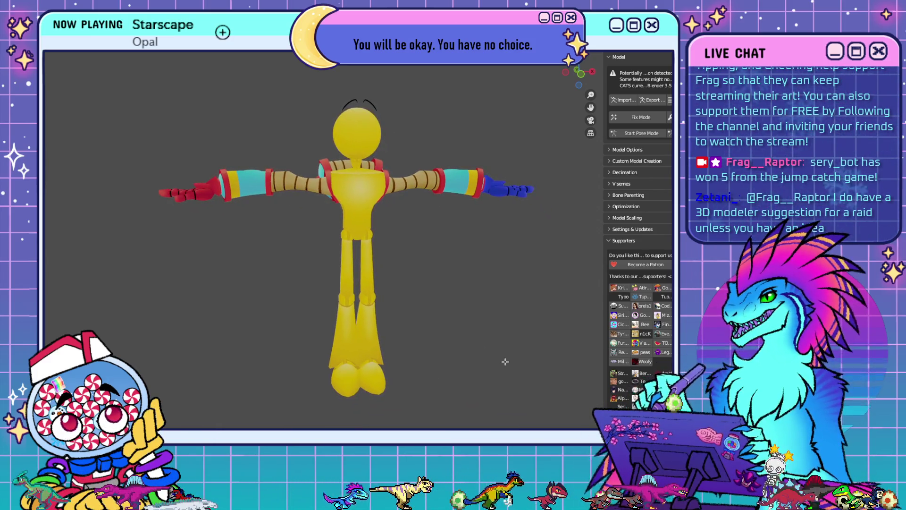
# - Hide the brow strokes, restore overlays, and retry the CATS export, dismissing the Meshes not joined warning
pyautogui.click(653, 100)
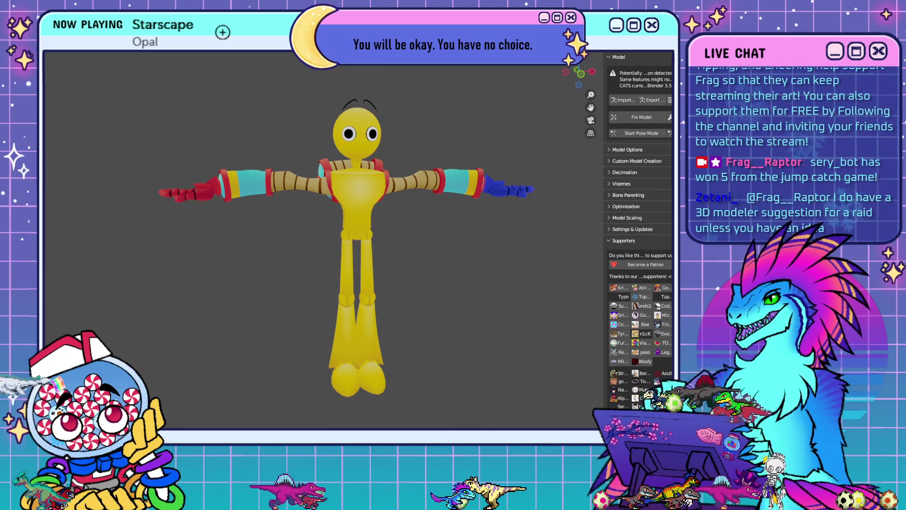
pyautogui.press('h')
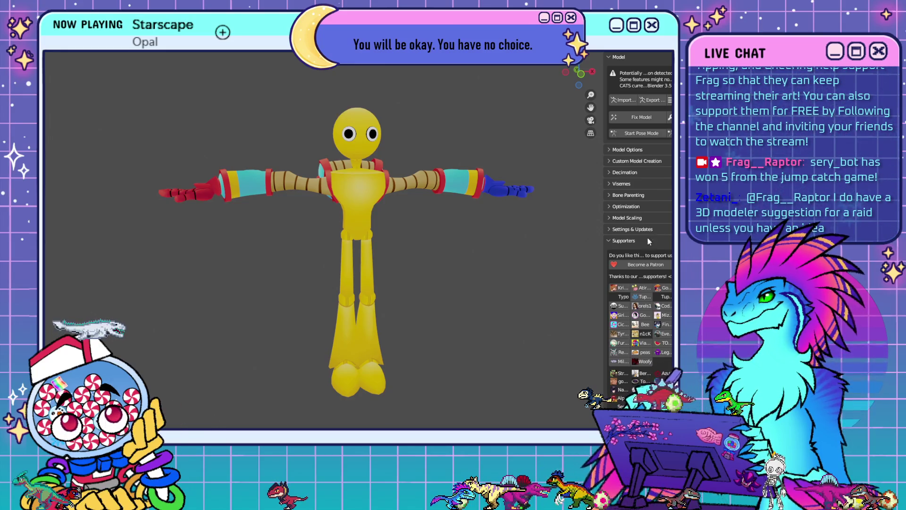
pyautogui.hotkey('shift', 'alt', 'z')
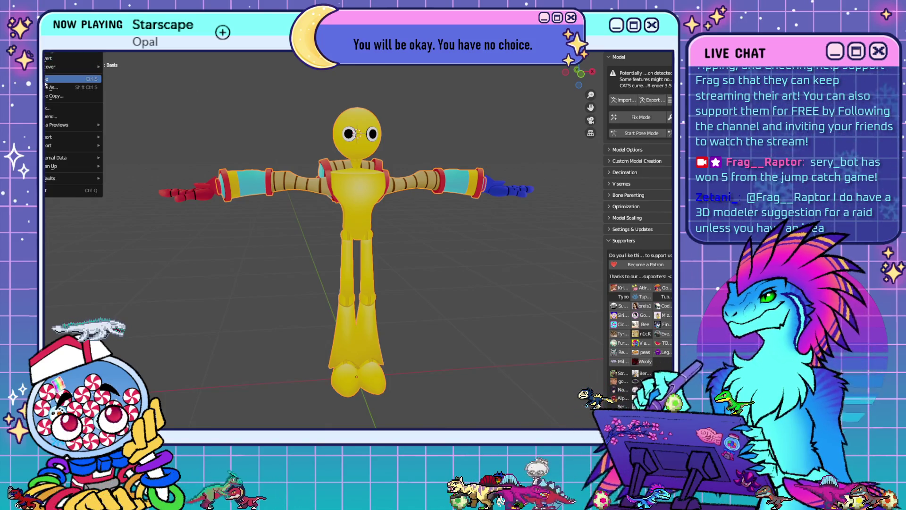
pyautogui.click(663, 101)
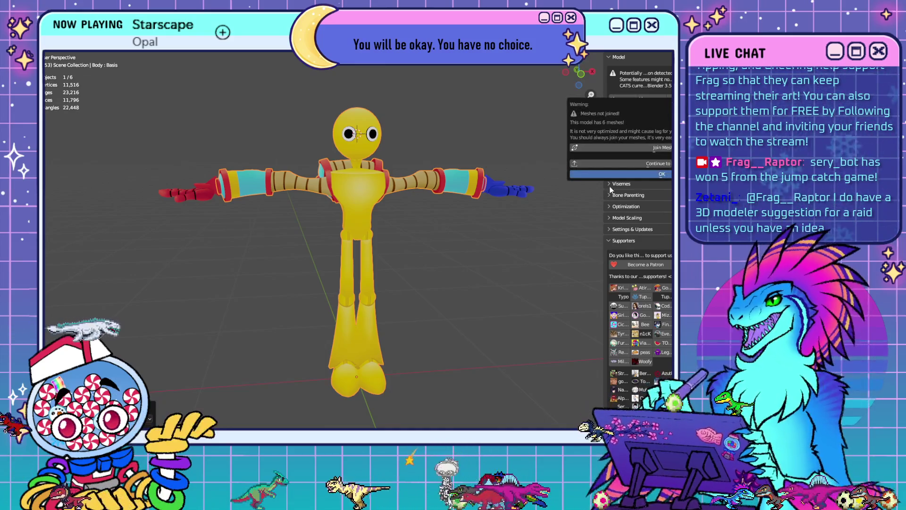
pyautogui.click(624, 172)
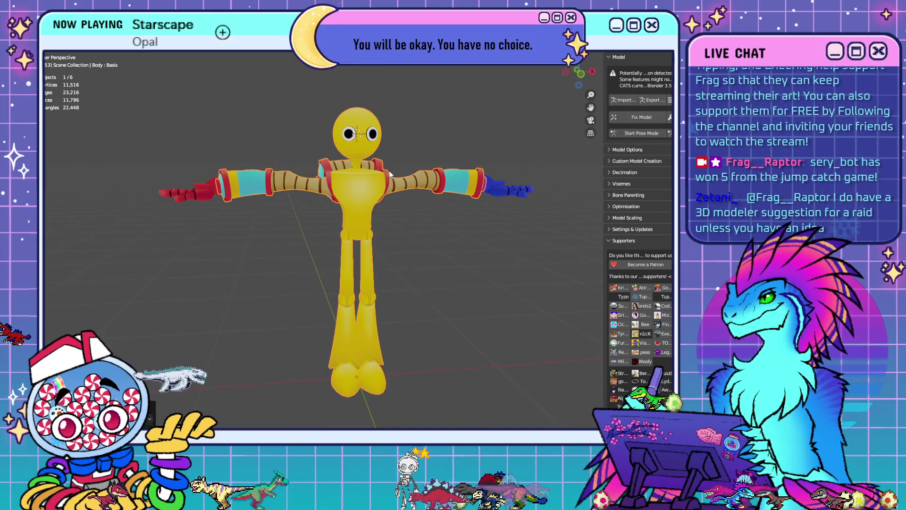